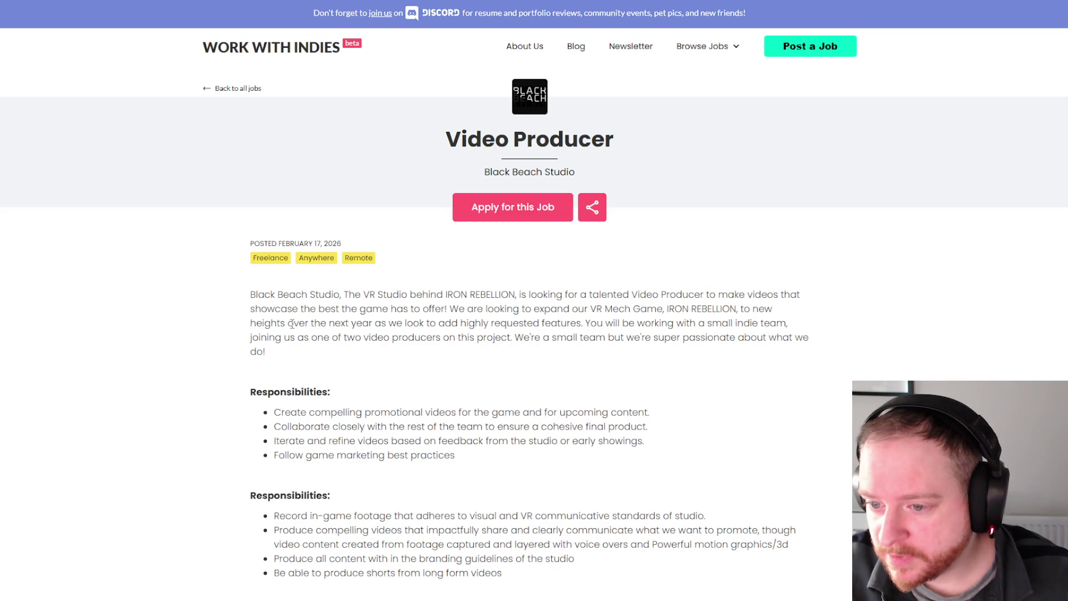
- Scroll the Video Producer listing past Requirements, Preferred and About to the Iron Rebellion trailer embed
scroll(571, 323, down, 2)
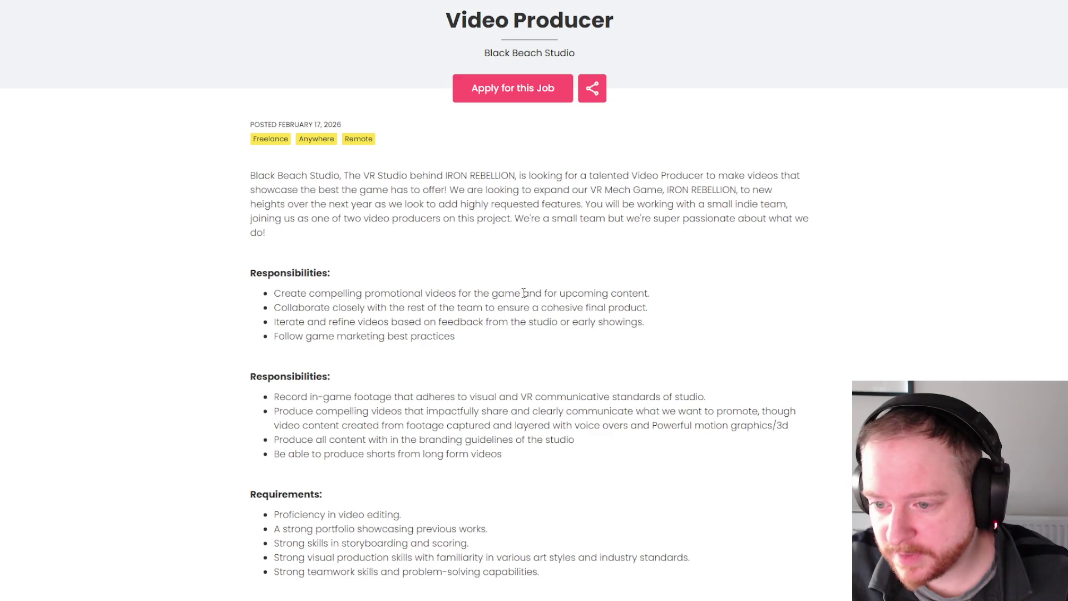
scroll(308, 230, down, 3)
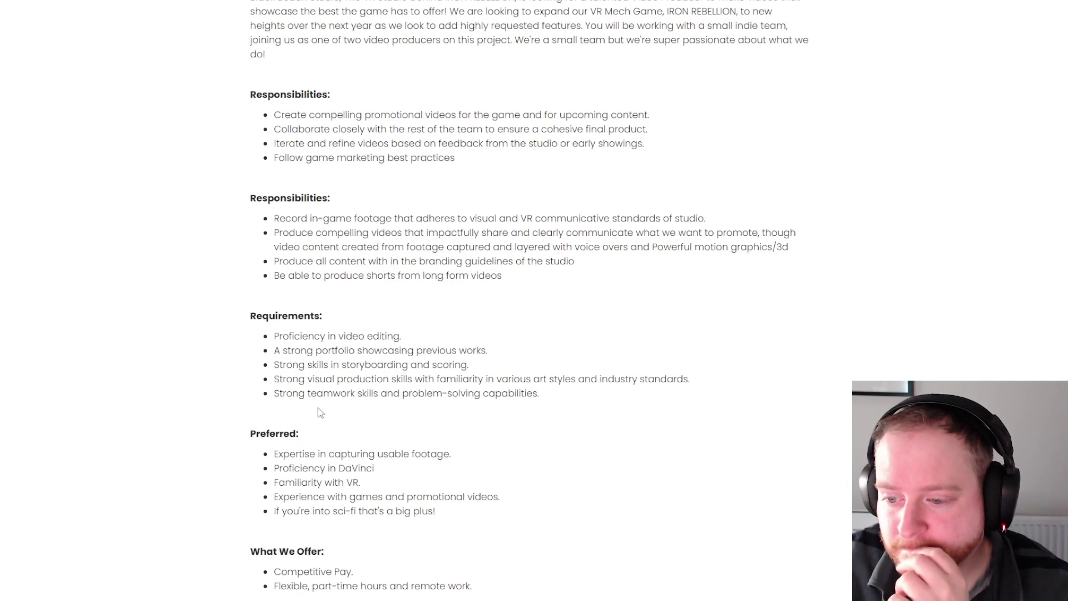
scroll(319, 412, down, 1)
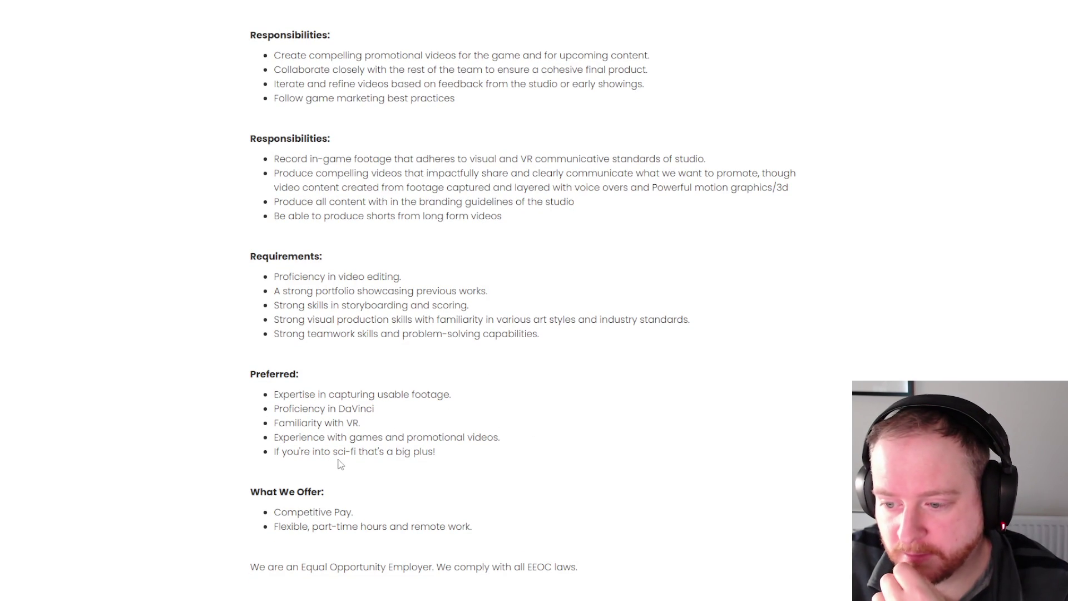
scroll(585, 390, down, 2)
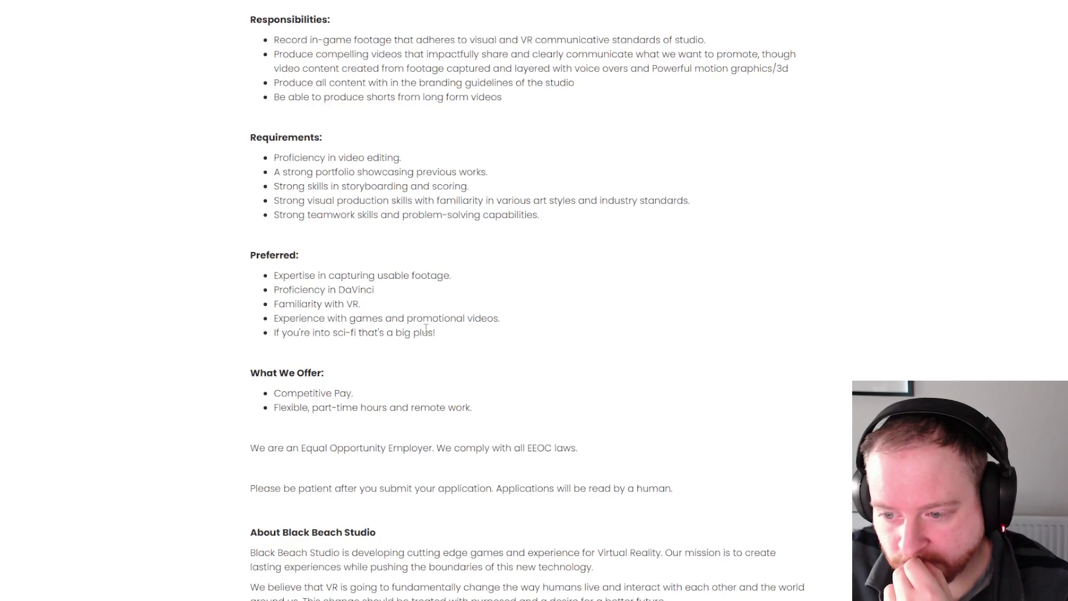
scroll(394, 362, down, 1)
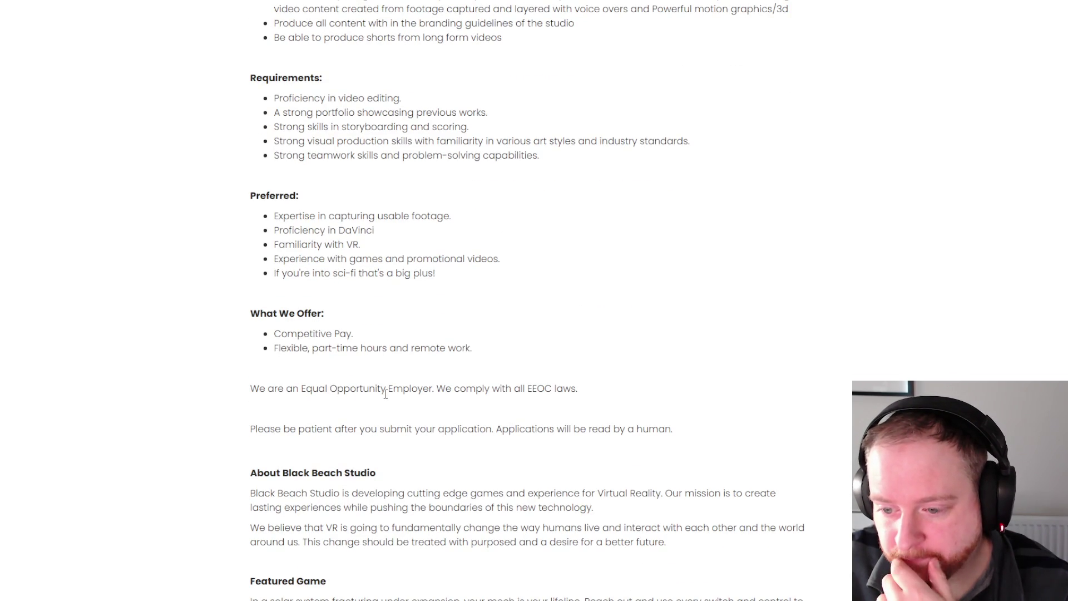
scroll(385, 394, down, 5)
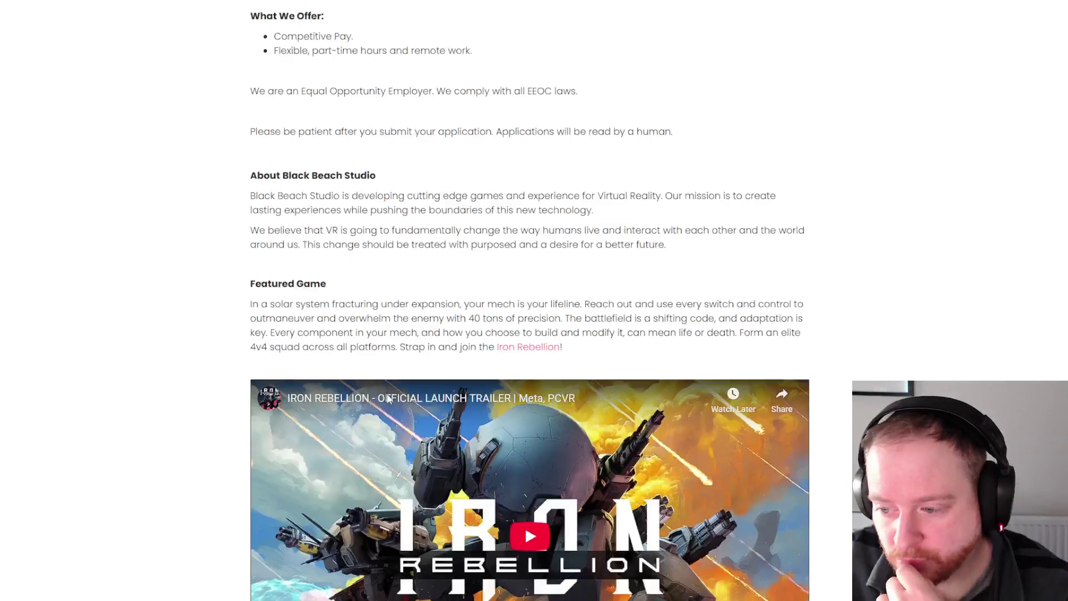
scroll(389, 400, down, 3)
- Play the Iron Rebellion launch trailer and pause it at 0:50
click(390, 400)
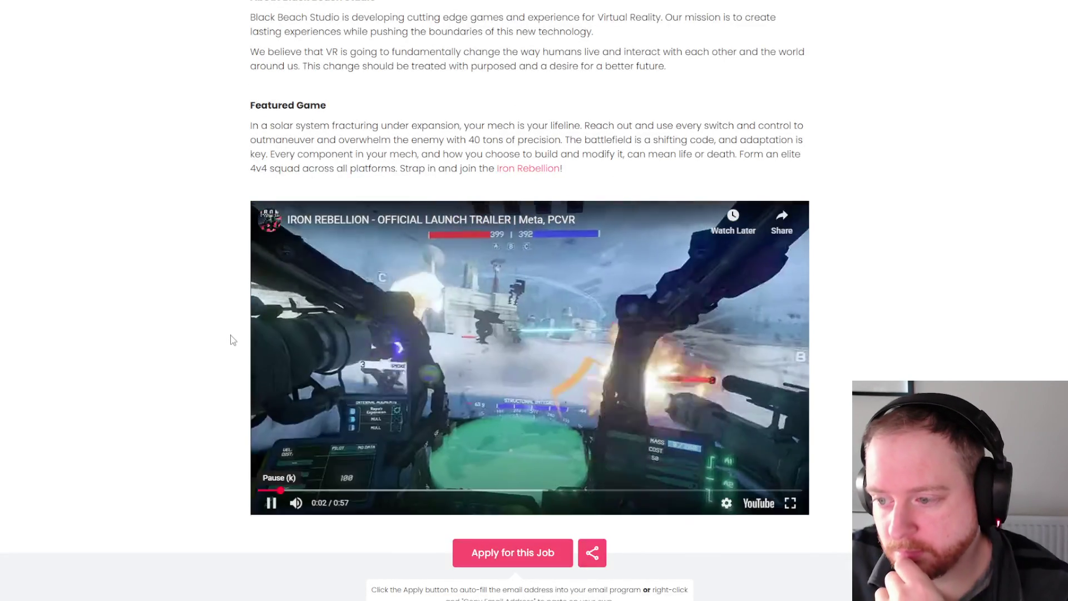
scroll(237, 348, down, 1)
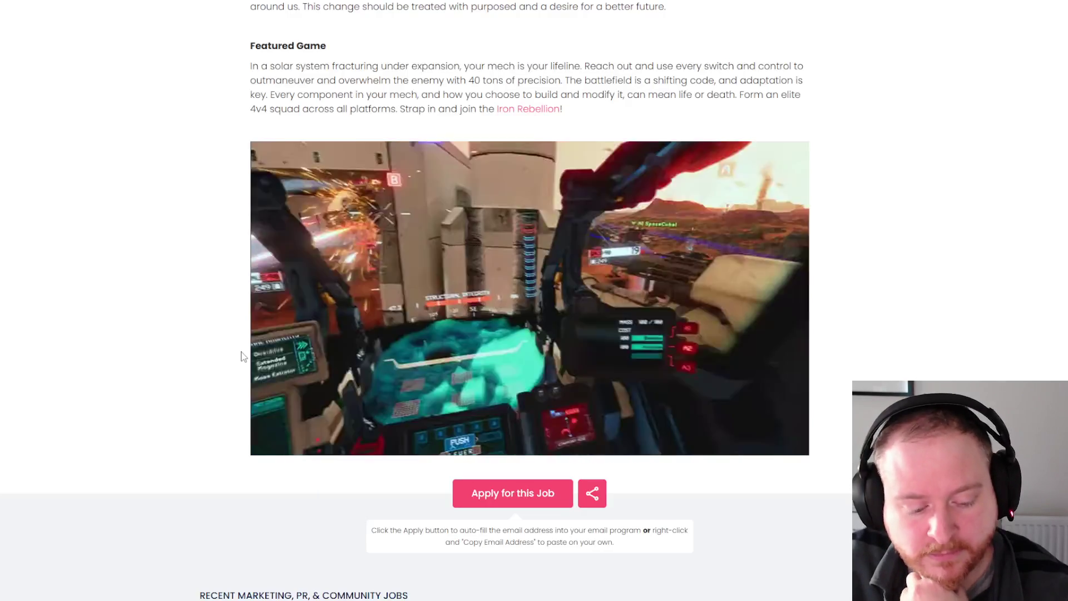
mouse_move(683, 191)
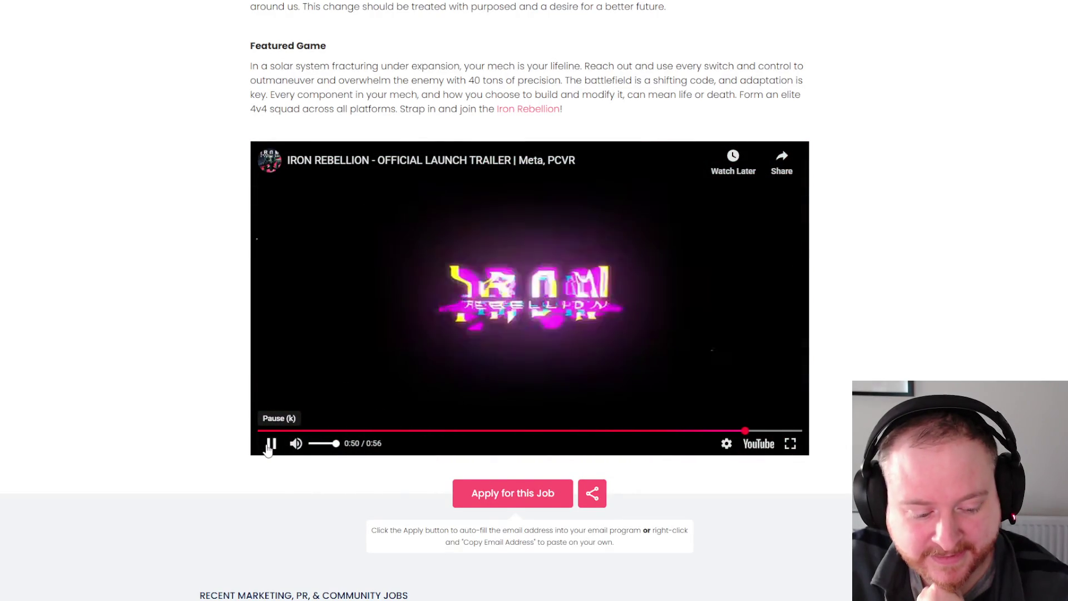
click(270, 443)
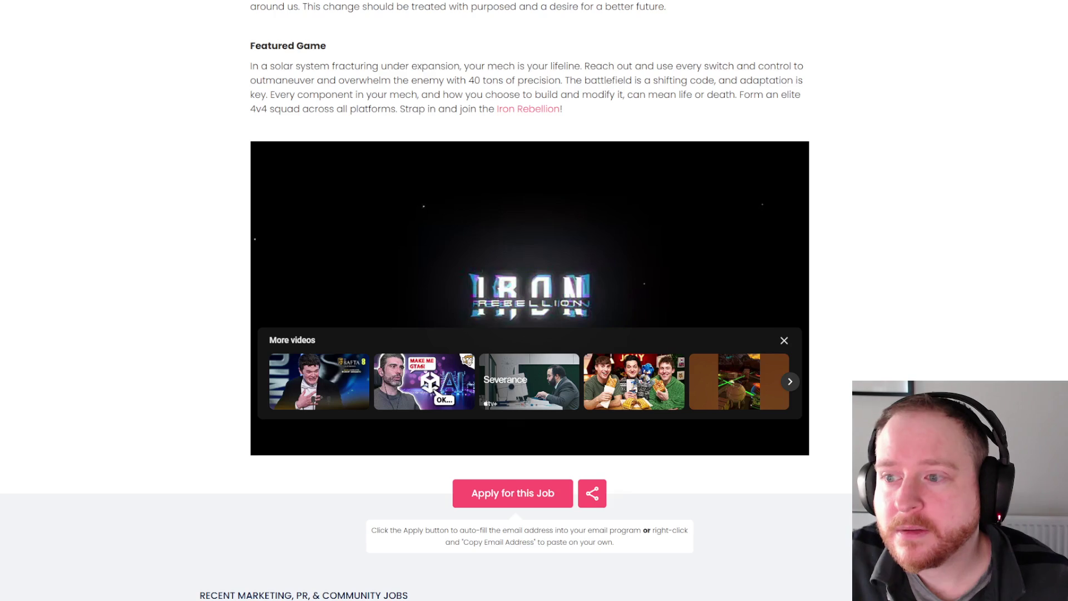
scroll(253, 267, up, 2)
scroll(203, 310, up, 5)
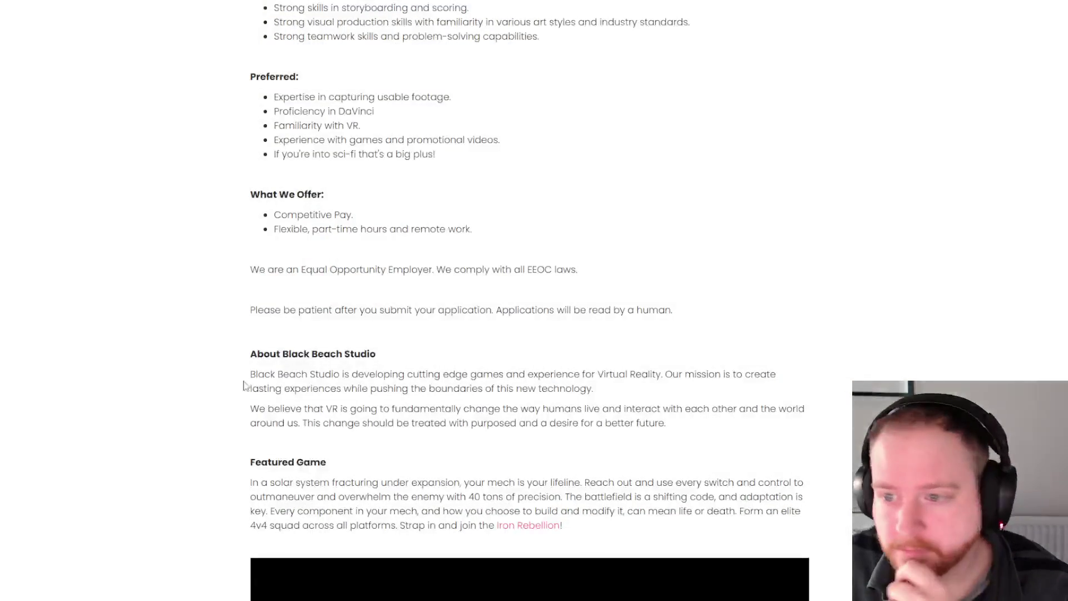
scroll(261, 357, up, 10)
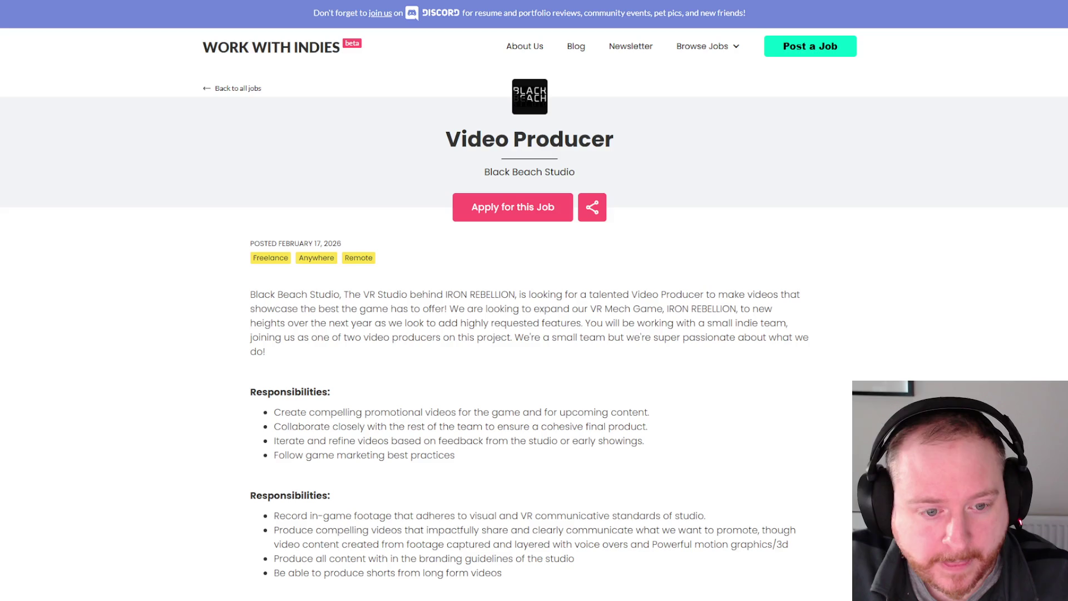
scroll(173, 296, down, 3)
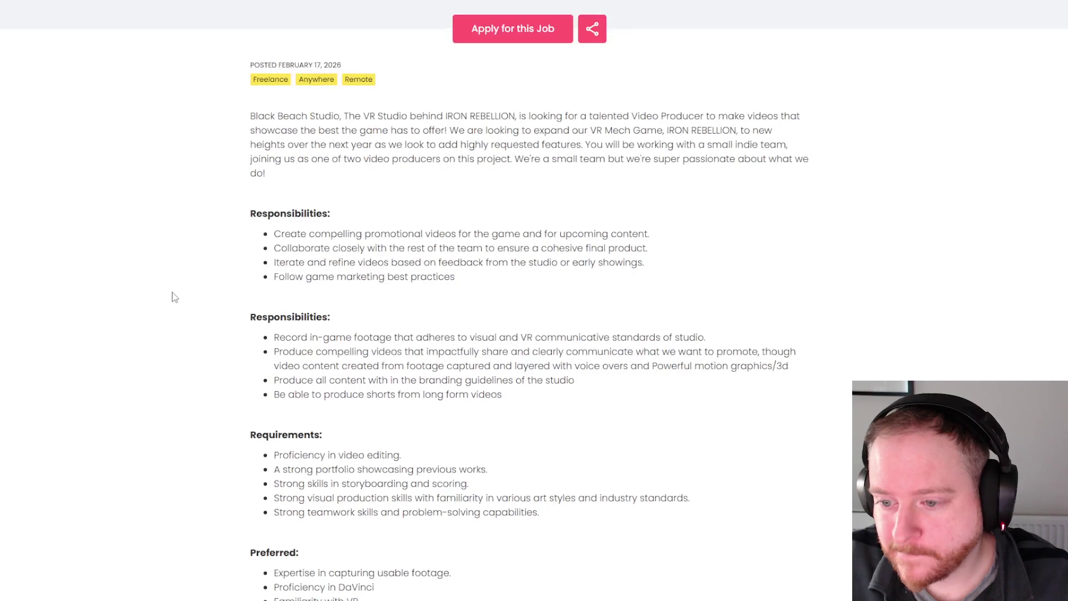
scroll(250, 333, down, 1)
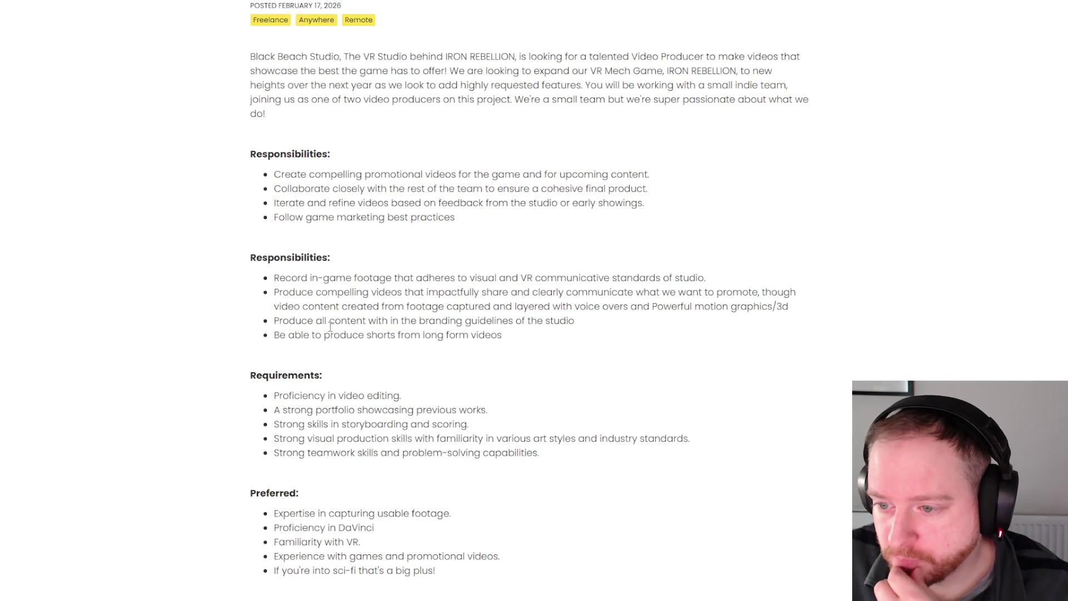
scroll(545, 320, down, 2)
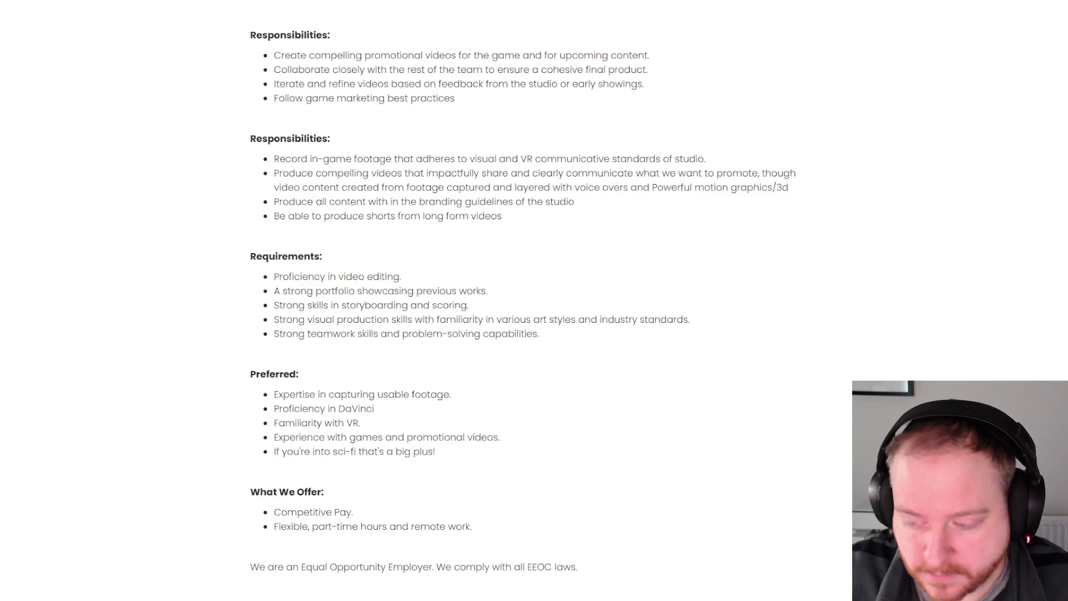
scroll(916, 277, down, 10)
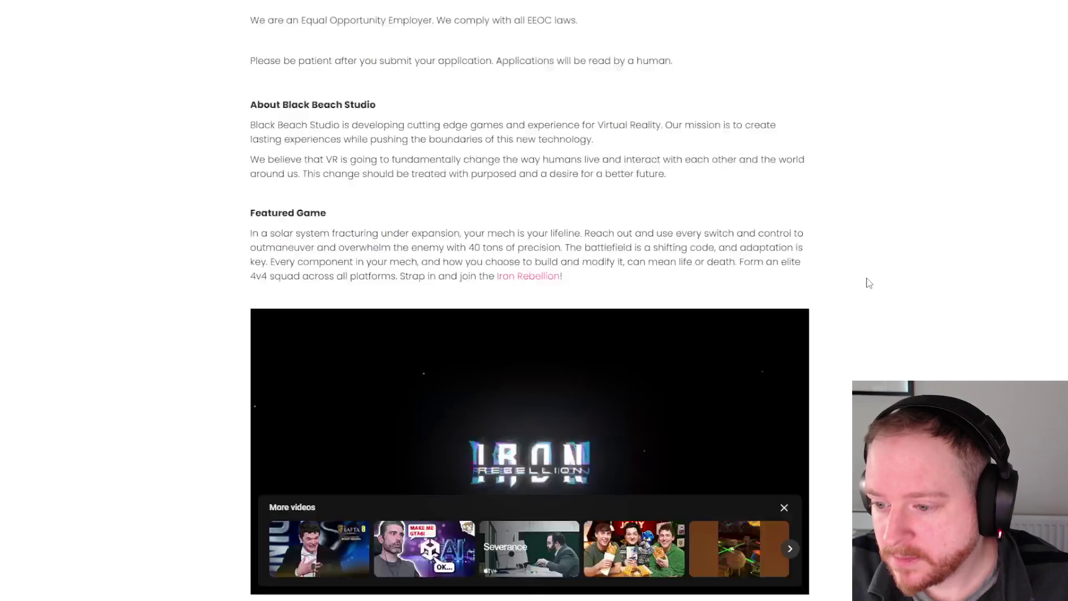
- Go from the Video Producer posting to Evolite Studio's 3D Level Designer (Unity) listing
mouse_move(513, 393)
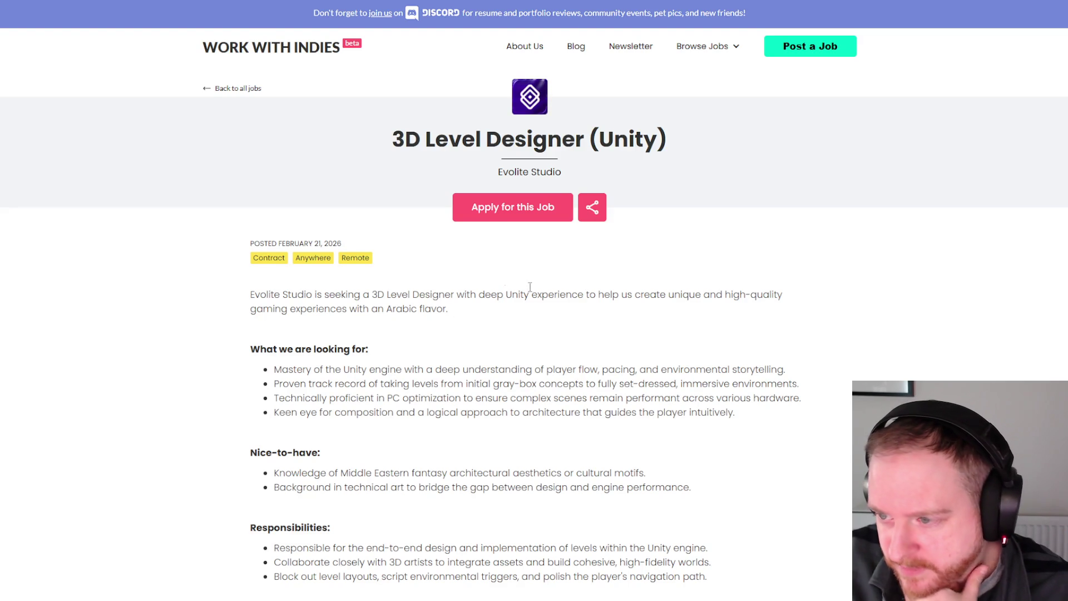
- Scroll the 3D Level Designer listing down to About Evolite Studio and Our Philosophy
scroll(388, 240, down, 4)
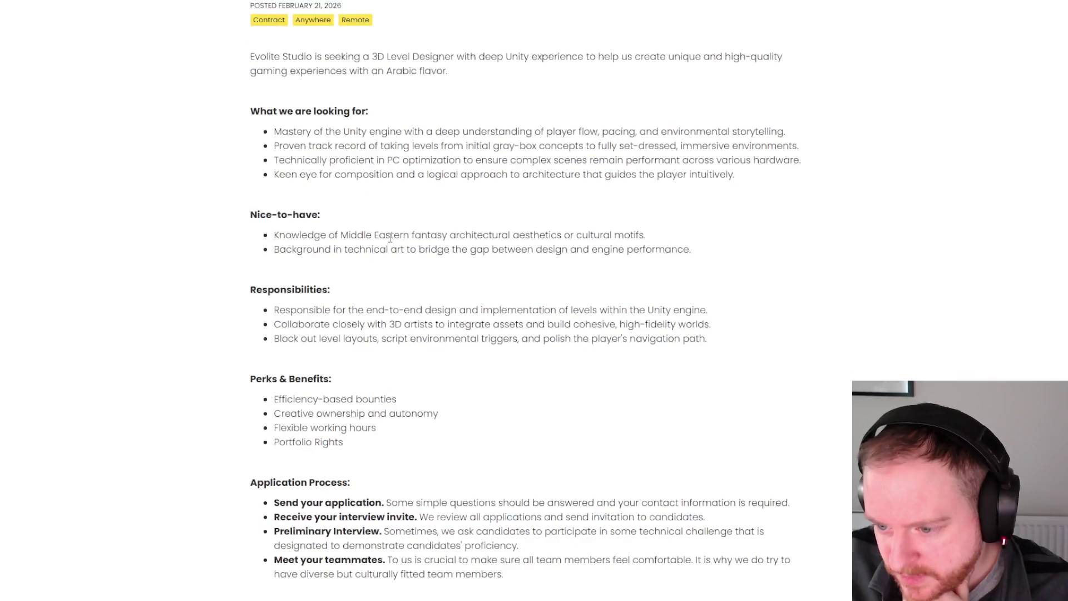
scroll(389, 240, down, 4)
scroll(392, 239, down, 2)
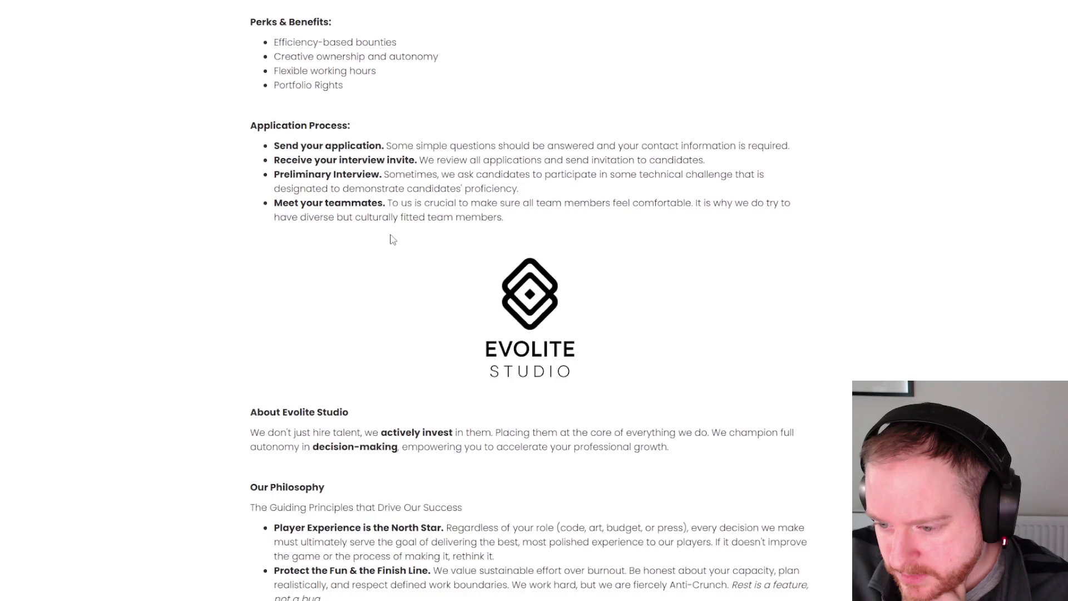
scroll(393, 239, down, 2)
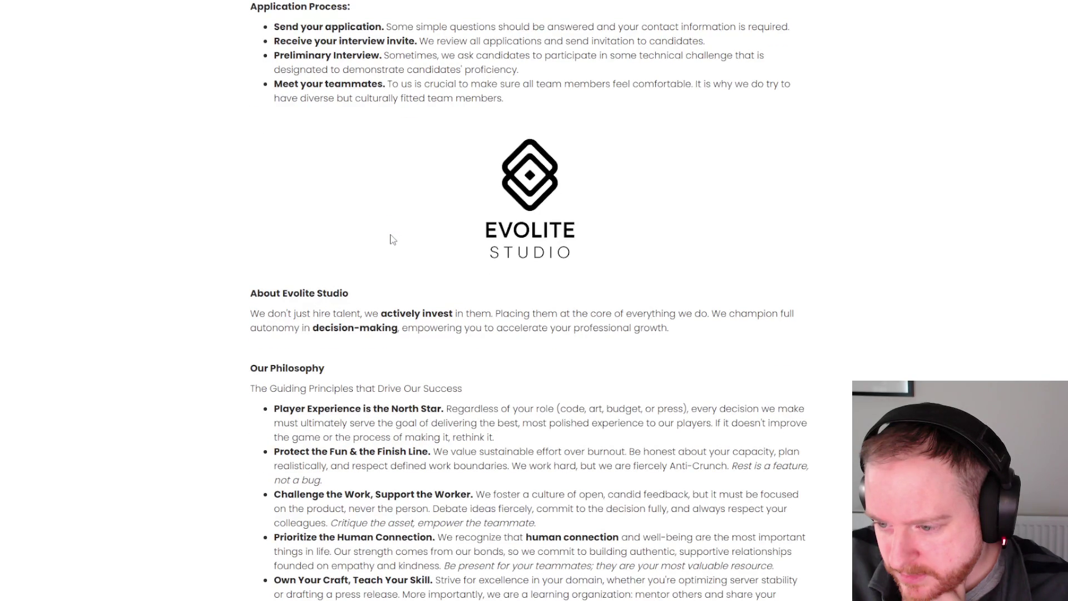
scroll(393, 240, down, 1)
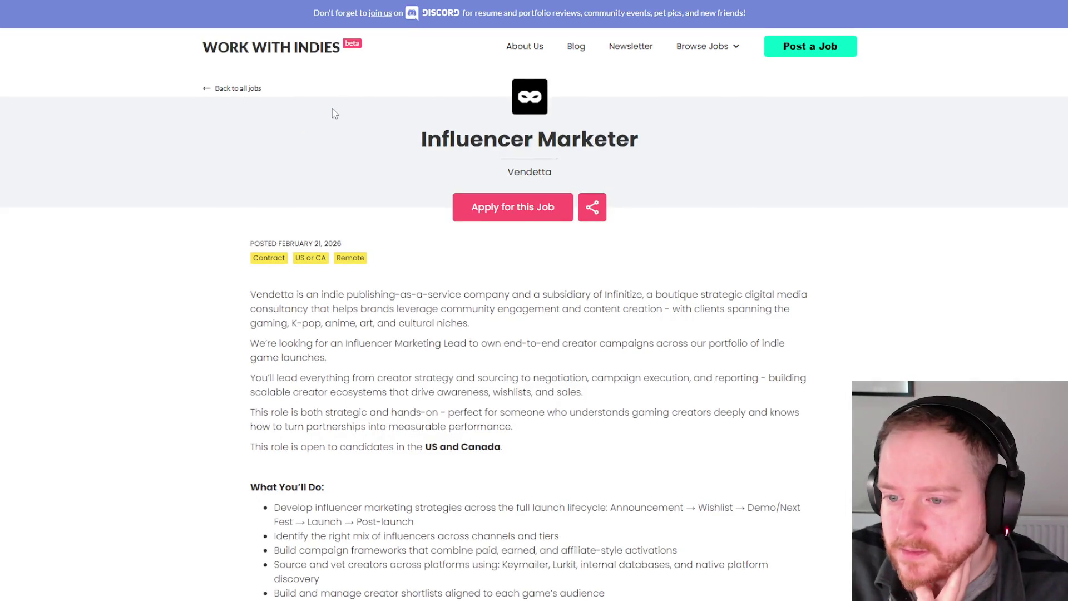
- Choose 'Apply for this Job' on Vendetta's Influencer Marketer listing
scroll(383, 163, down, 2)
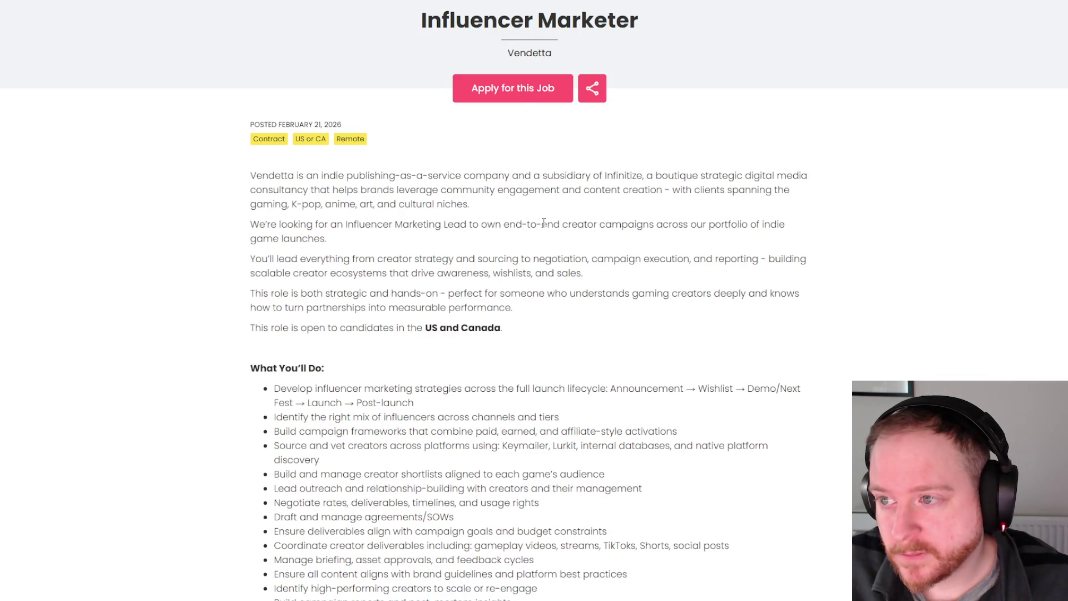
click(520, 98)
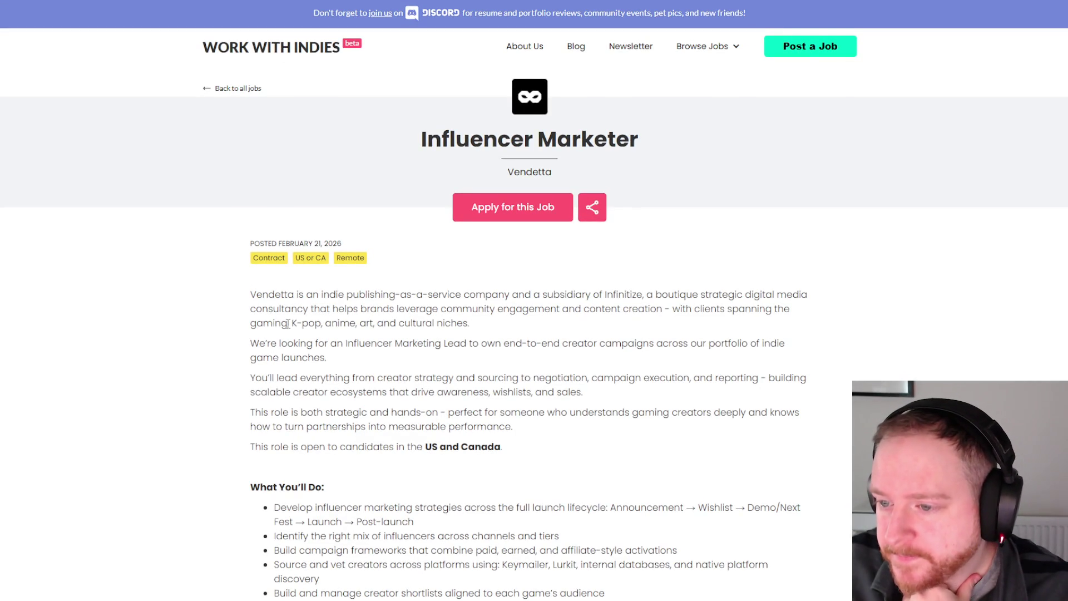
scroll(292, 292, down, 2)
- Scroll the Influencer Marketer listing to its 'What We're Looking For' and 'To Apply' sections
scroll(292, 290, down, 2)
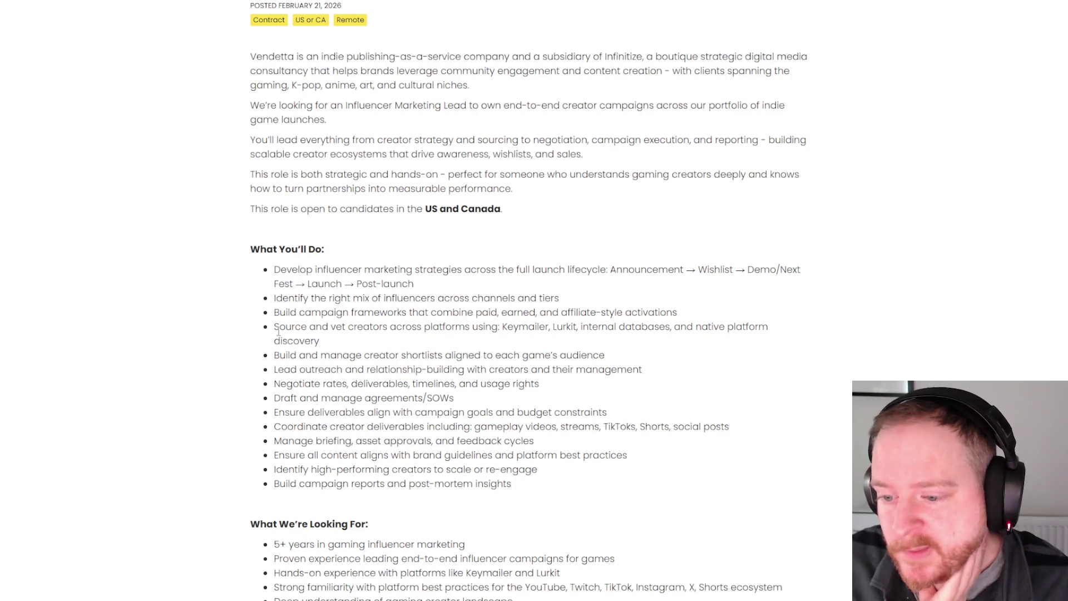
scroll(278, 331, down, 3)
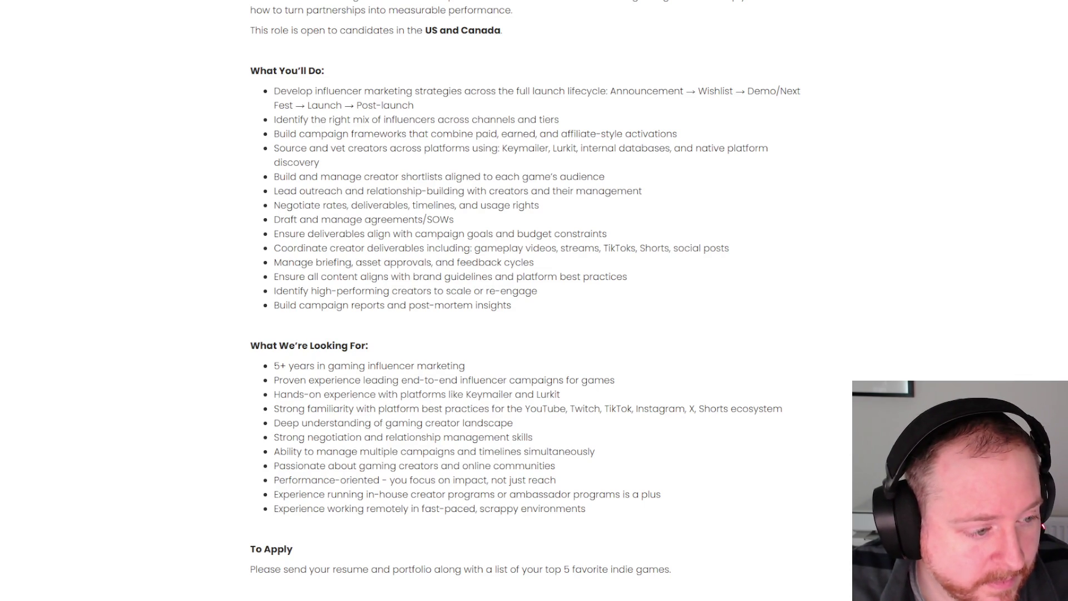
scroll(84, 285, up, 8)
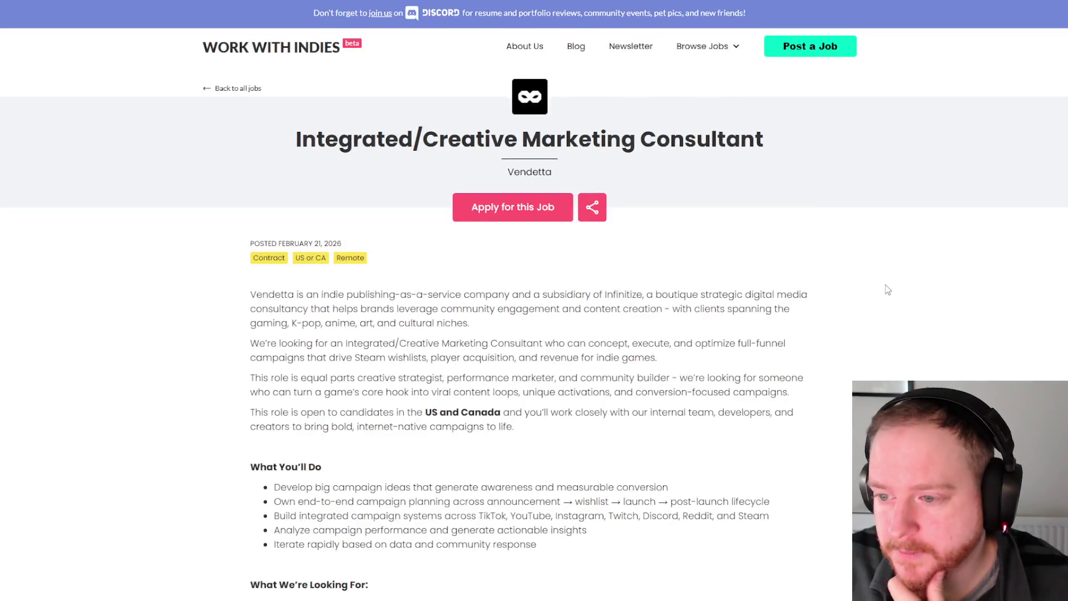
- Scroll the Integrated/Creative Marketing Consultant listing down to its requirements and 'To Apply' section
scroll(885, 285, down, 4)
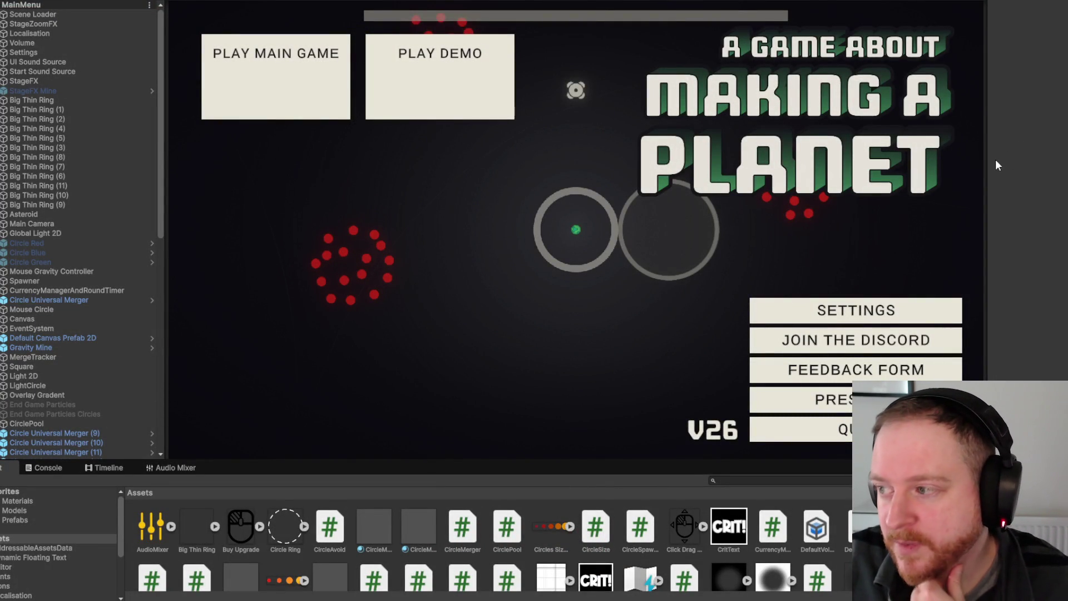
- Shrink the Unity Game view by moving its right panel splitter leftward
drag(987, 162, 964, 158)
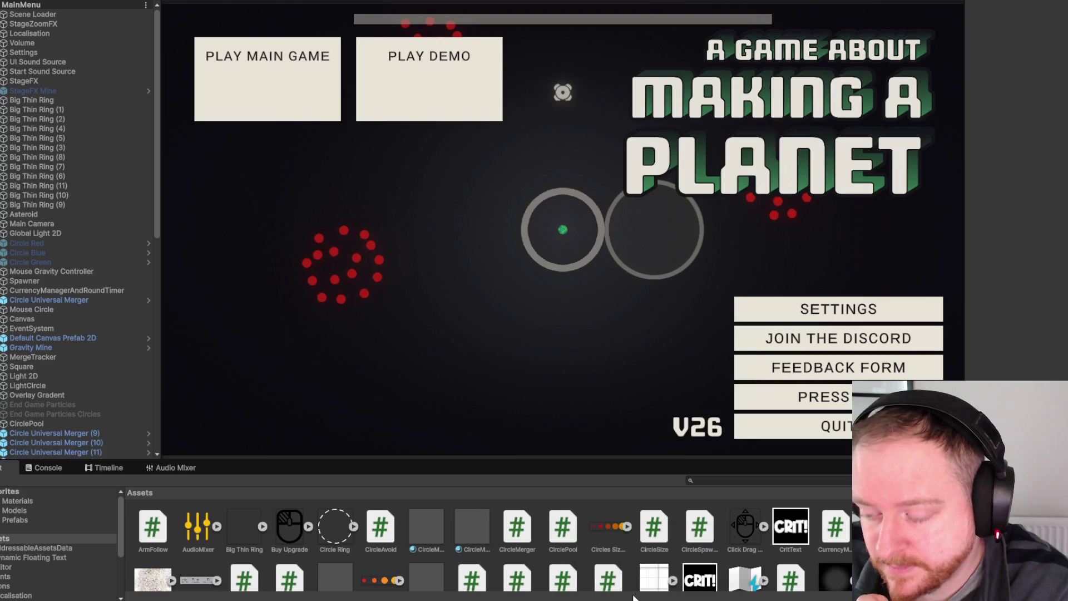
- Bring the Chrome job-listing window forward and go to the YouTube home page
mouse_move(632, 598)
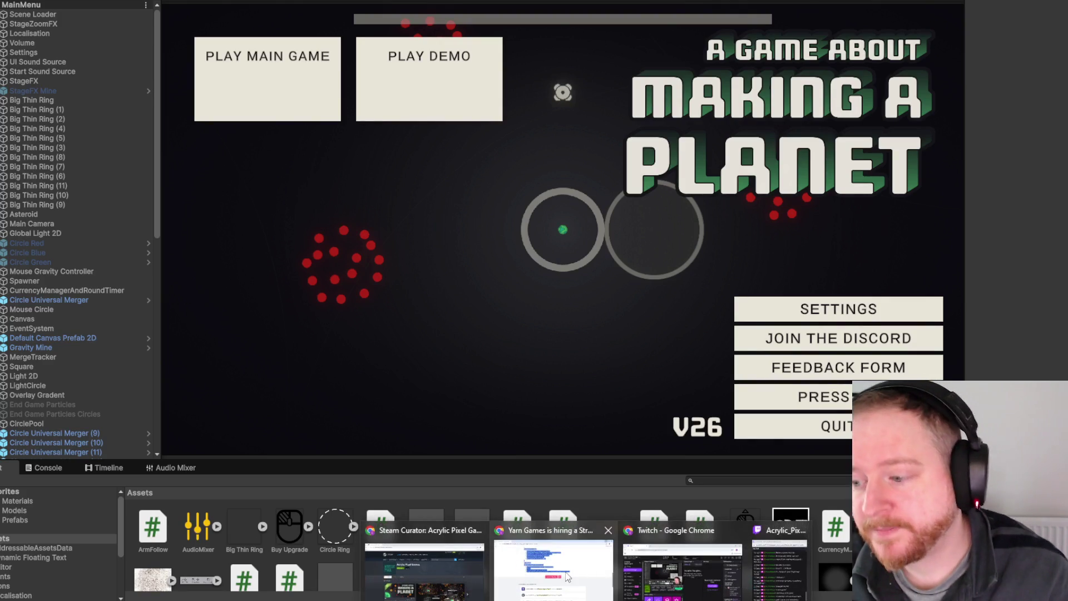
click(567, 576)
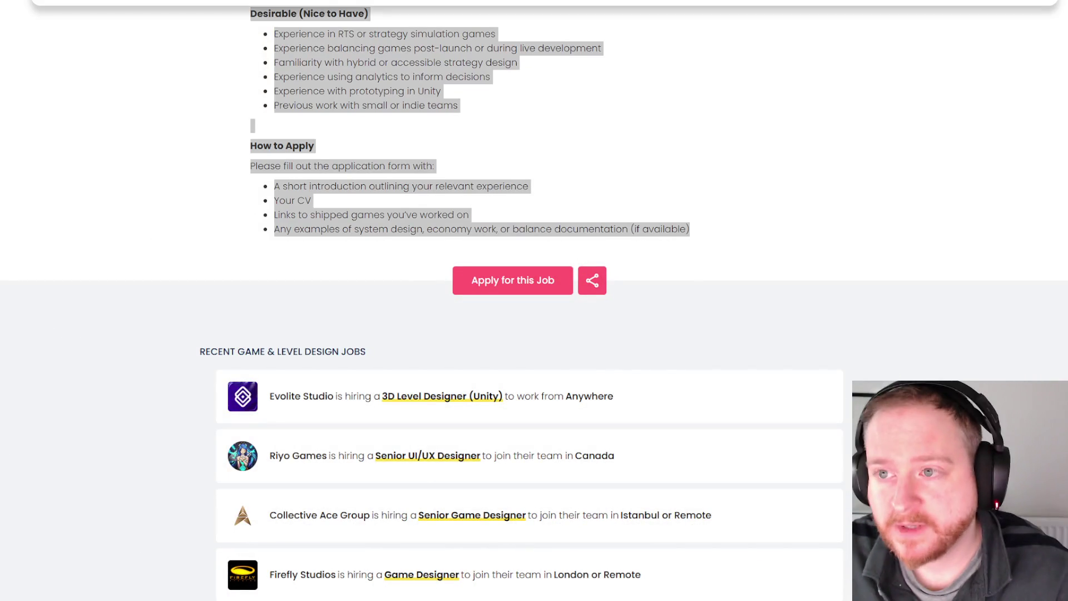
click(323, 68)
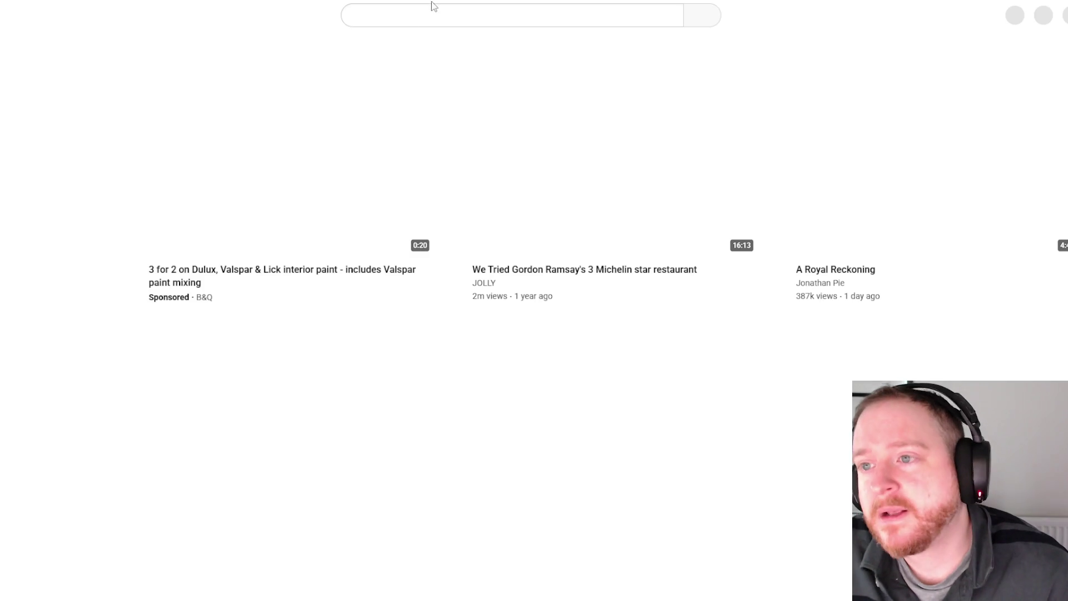
- Search YouTube for the quoted title "a game about making a planet"
click(439, 15)
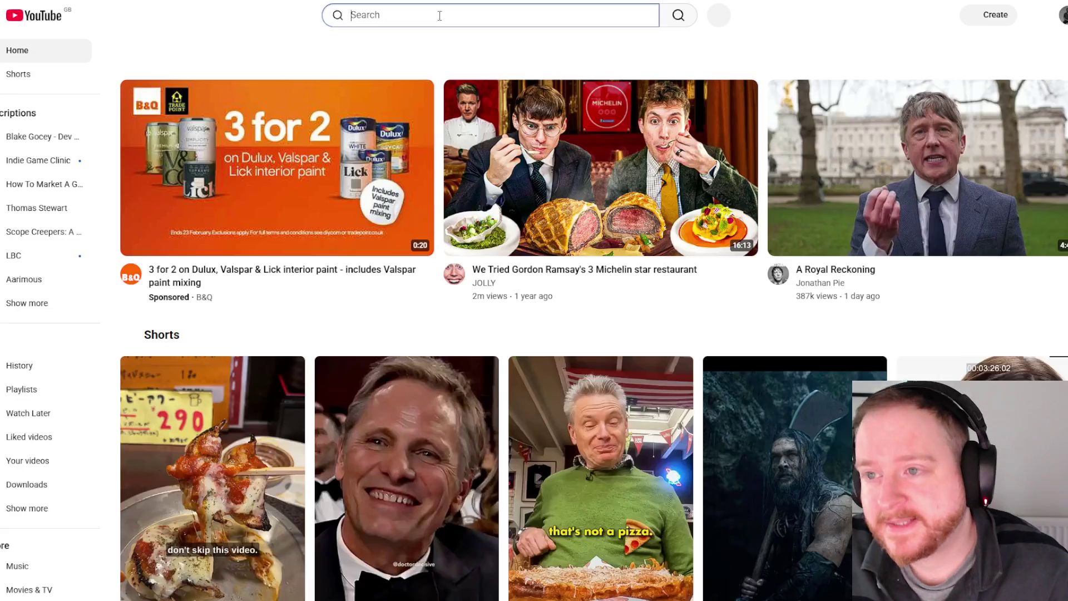
text(l)
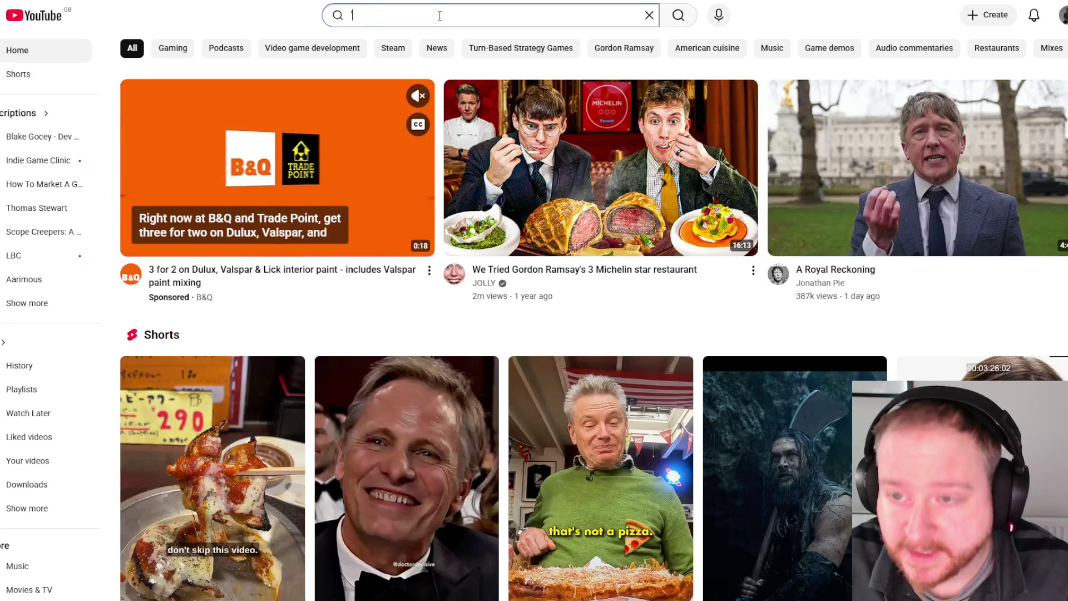
key(BackSpace)
text(£)
key(BackSpace)
text(2)
key(BackSpace)
text(")
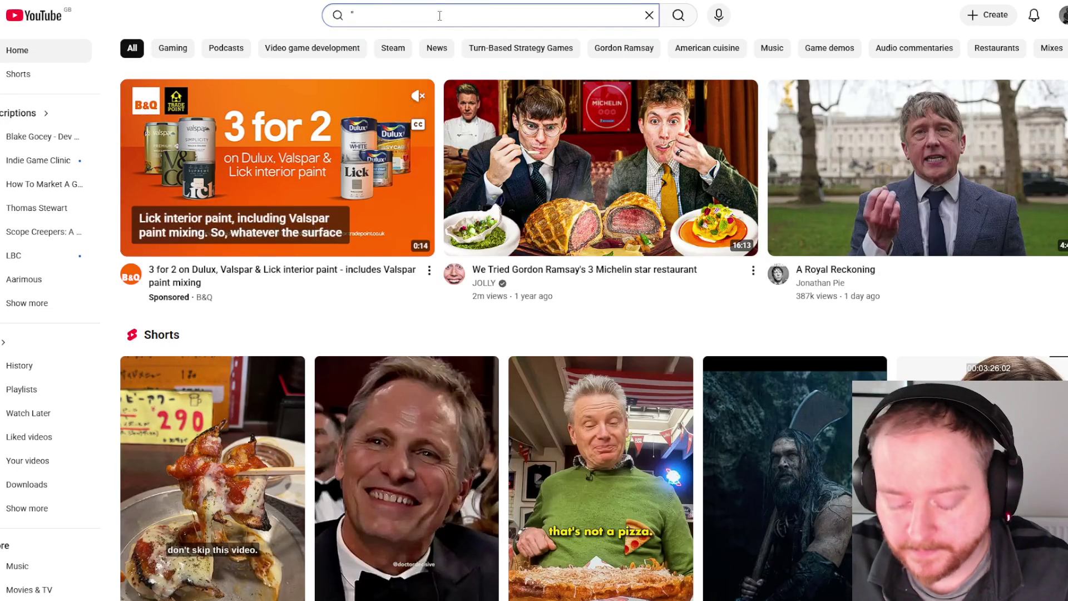
text(a game about m)
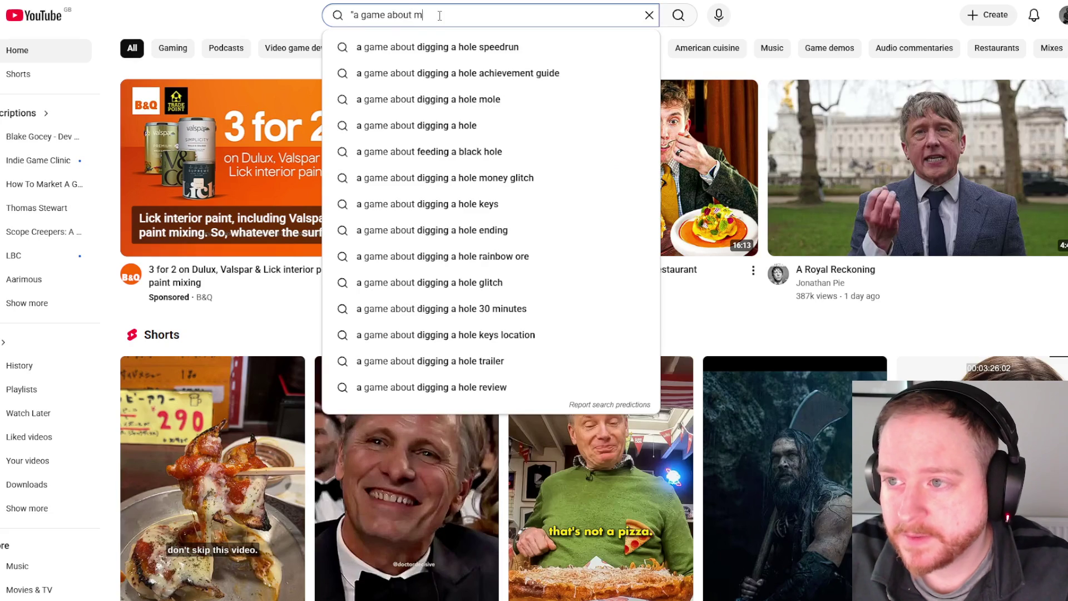
text(aking a planet)
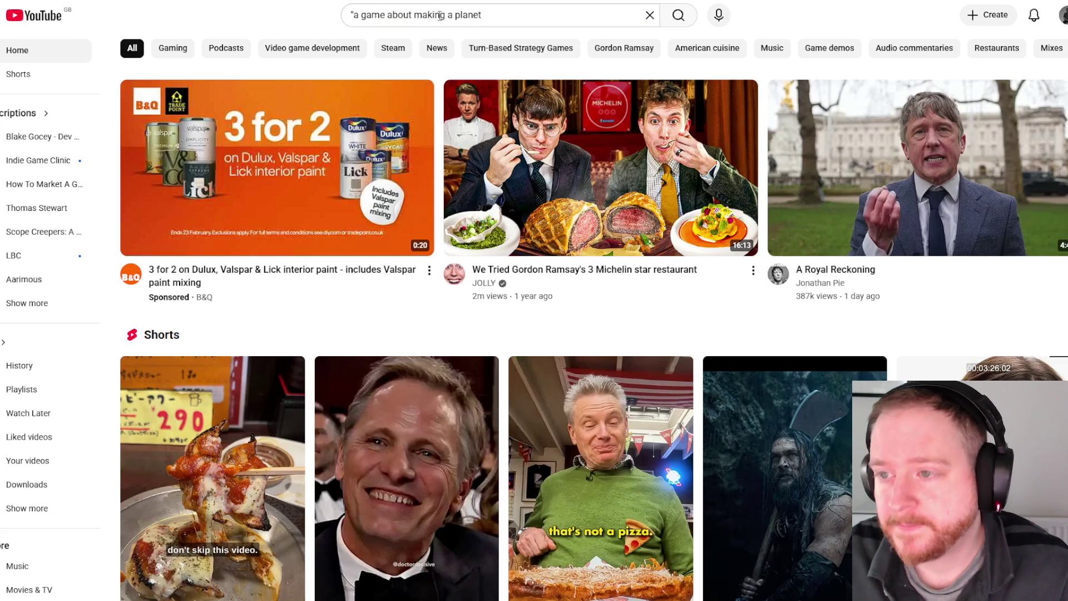
key(Return)
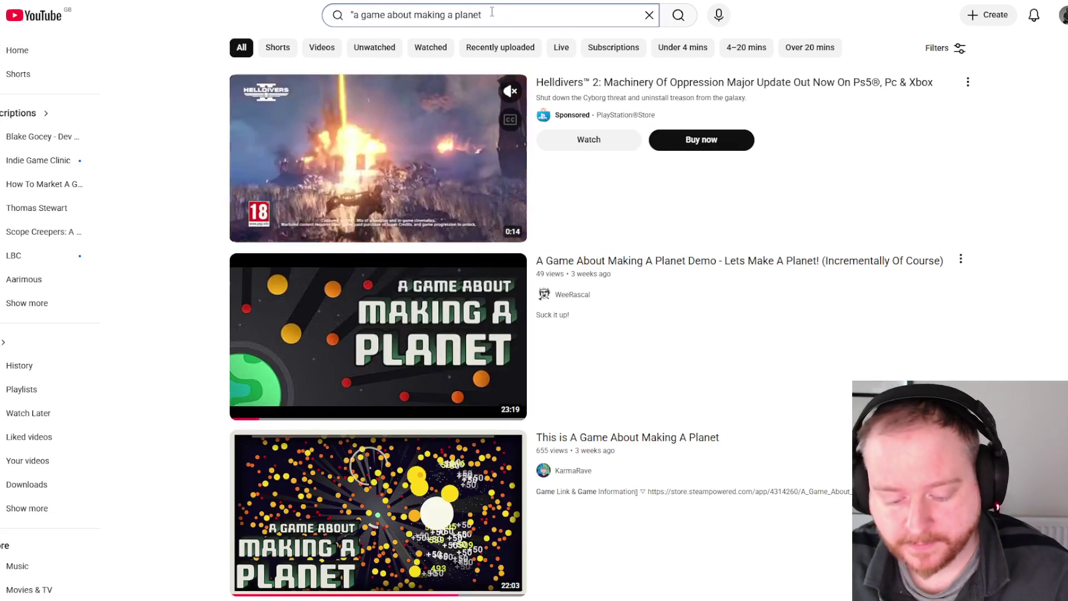
text(")
key(Return)
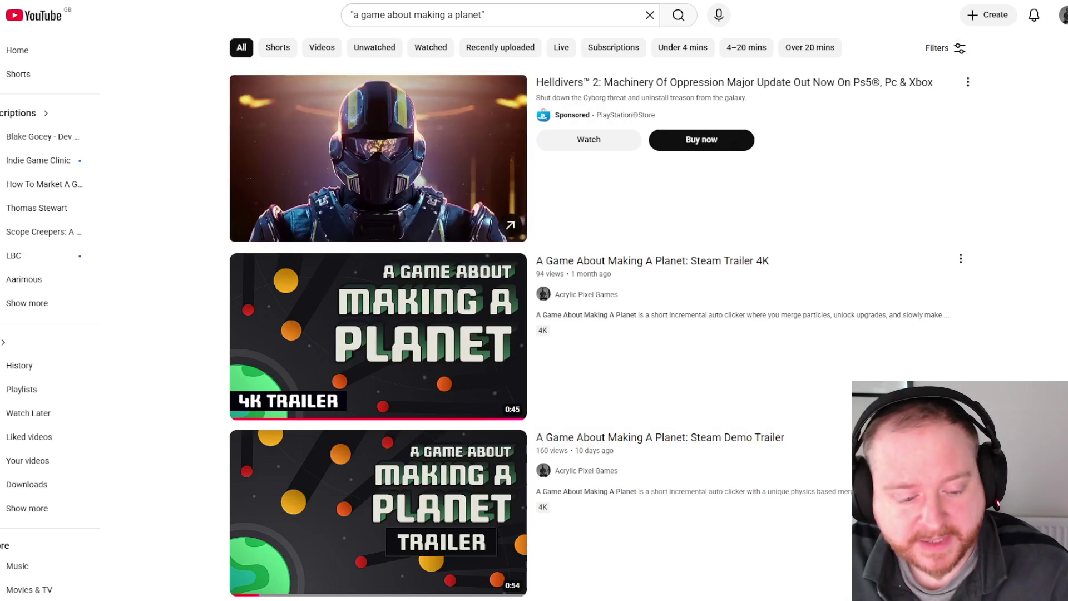
click(939, 59)
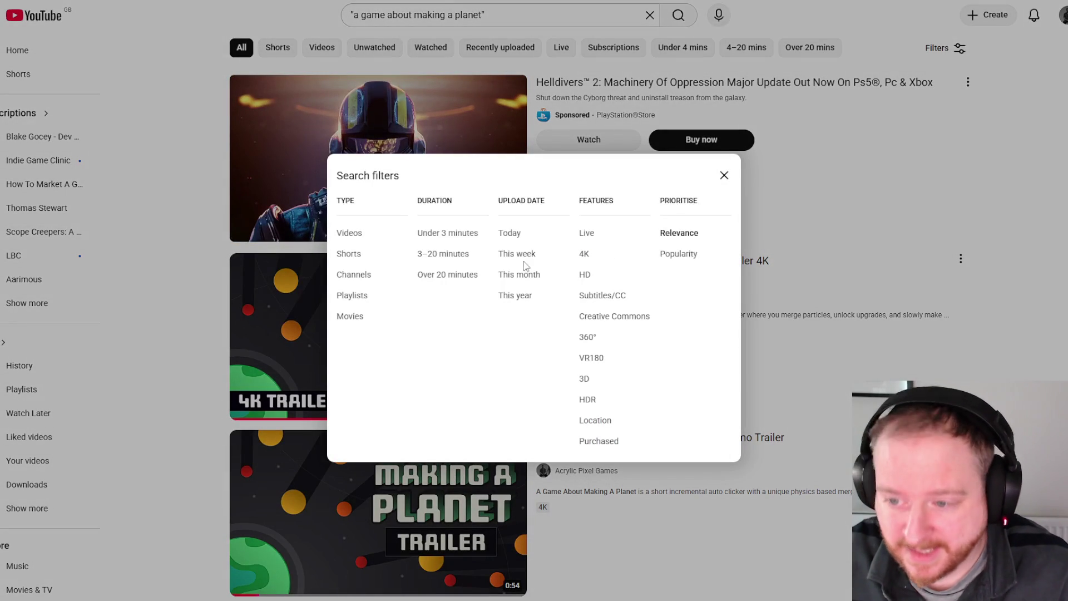
click(723, 176)
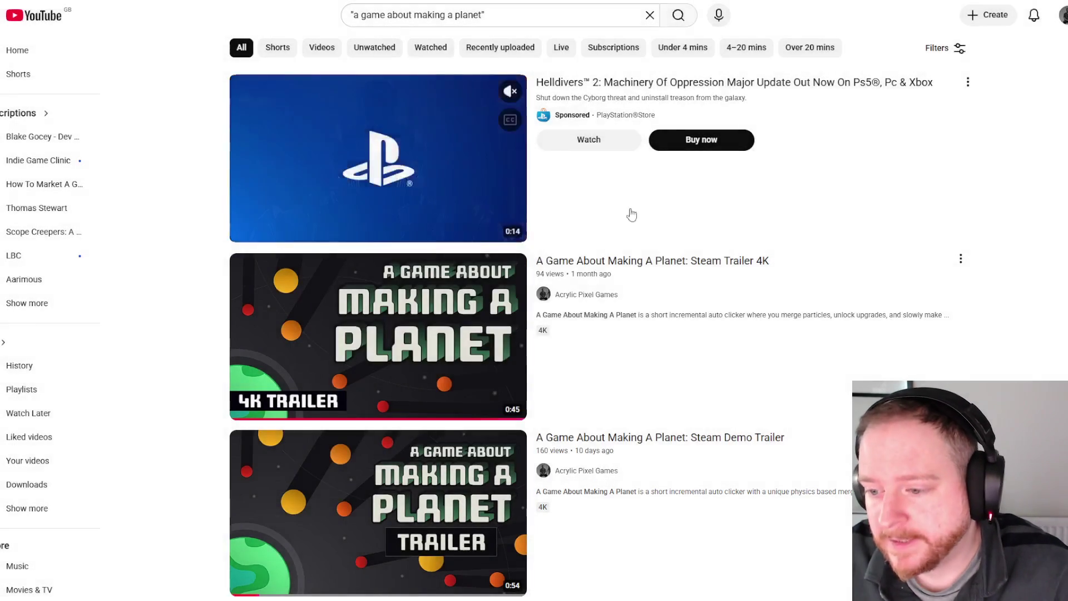
scroll(819, 195, down, 6)
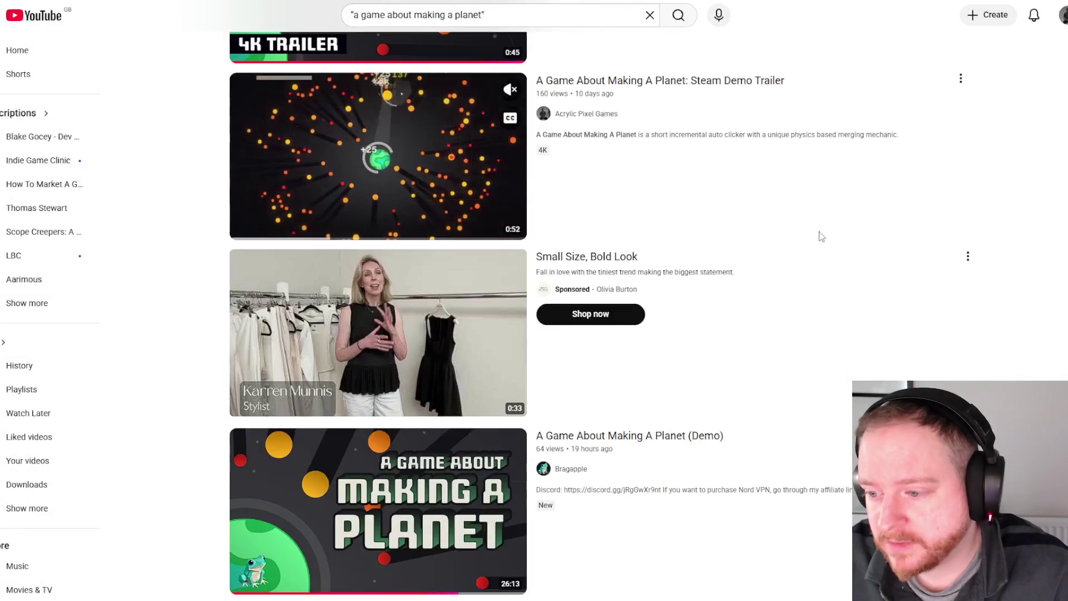
scroll(821, 237, down, 3)
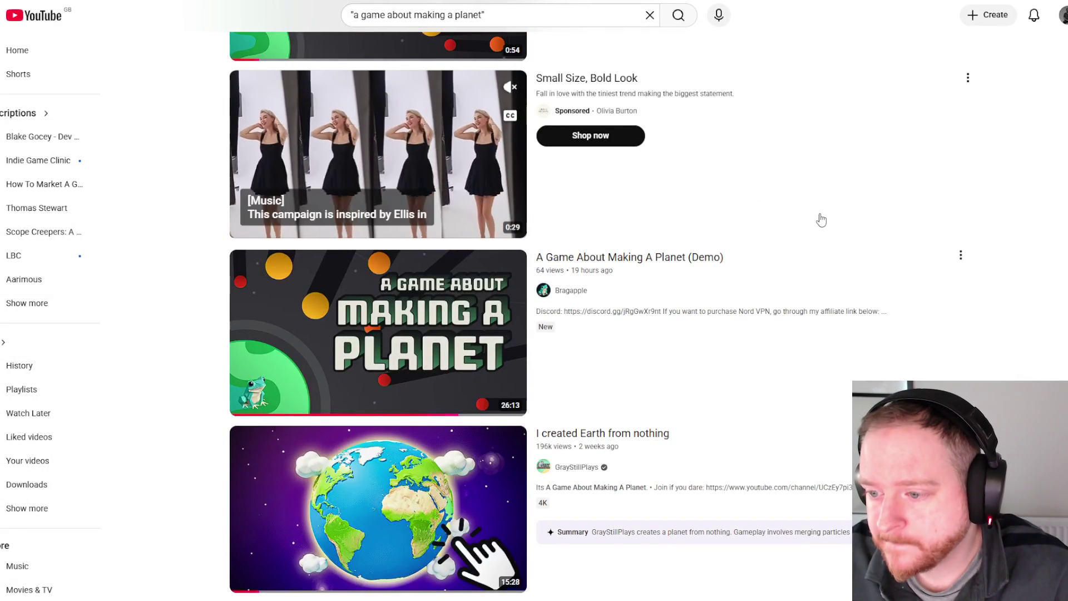
scroll(821, 219, down, 4)
scroll(821, 220, down, 4)
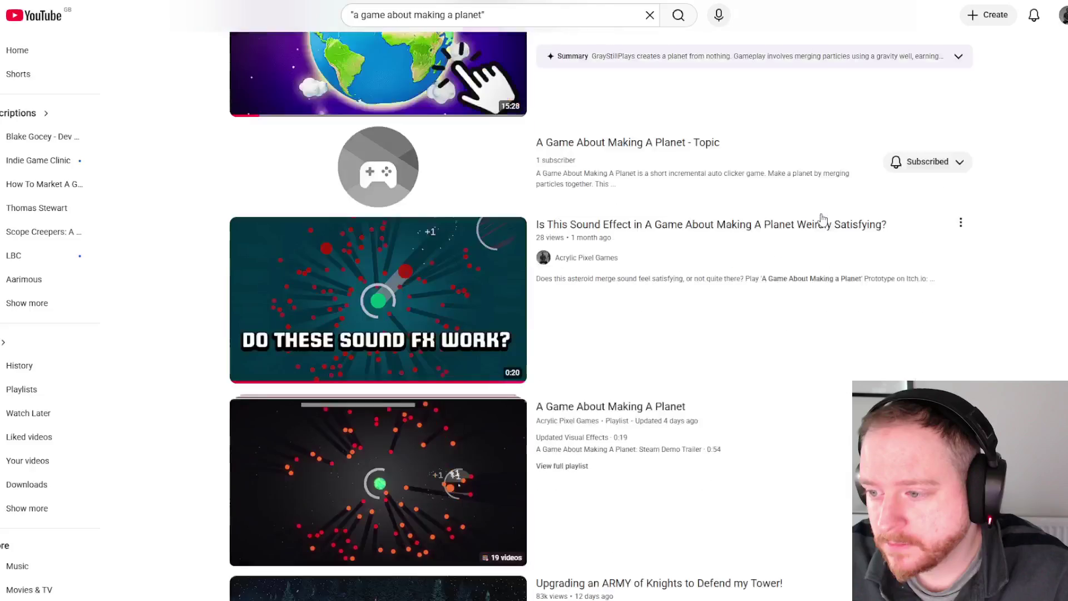
scroll(825, 220, down, 4)
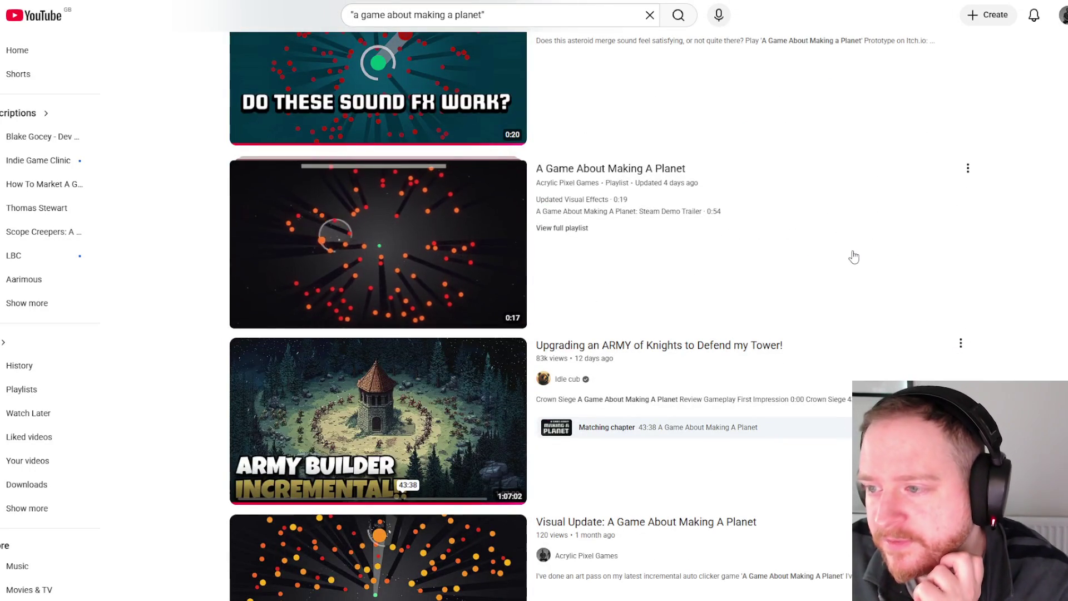
scroll(868, 250, down, 1)
scroll(867, 238, down, 5)
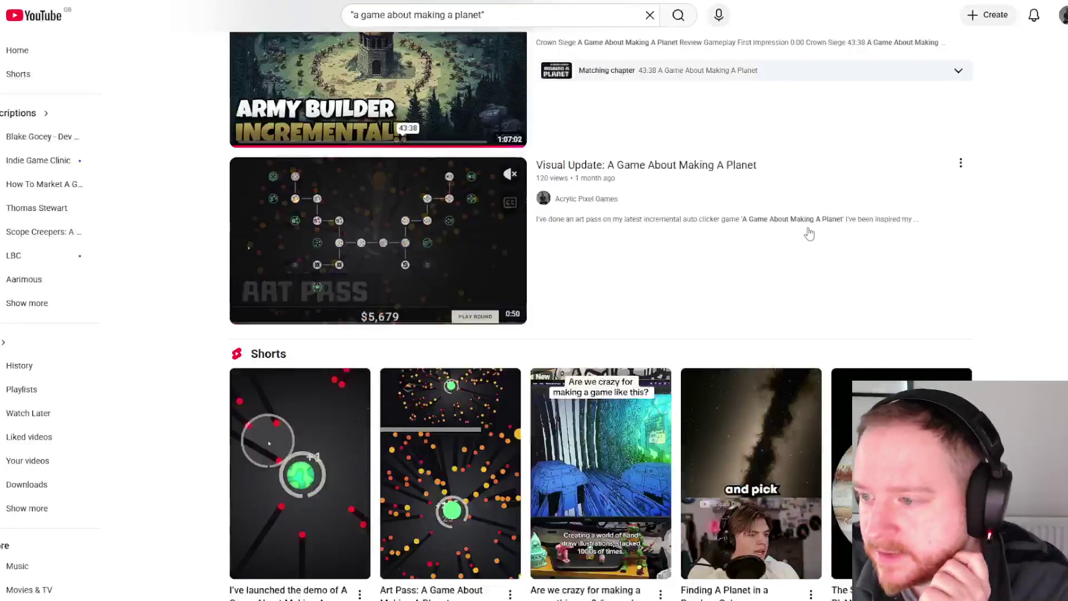
scroll(809, 234, down, 15)
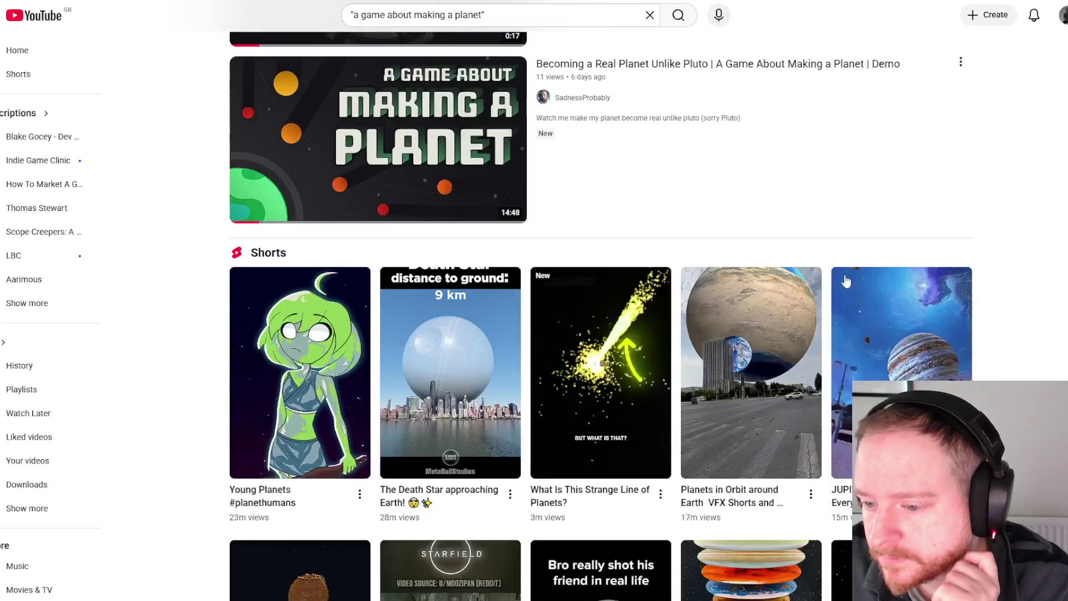
scroll(847, 279, down, 9)
scroll(852, 279, down, 3)
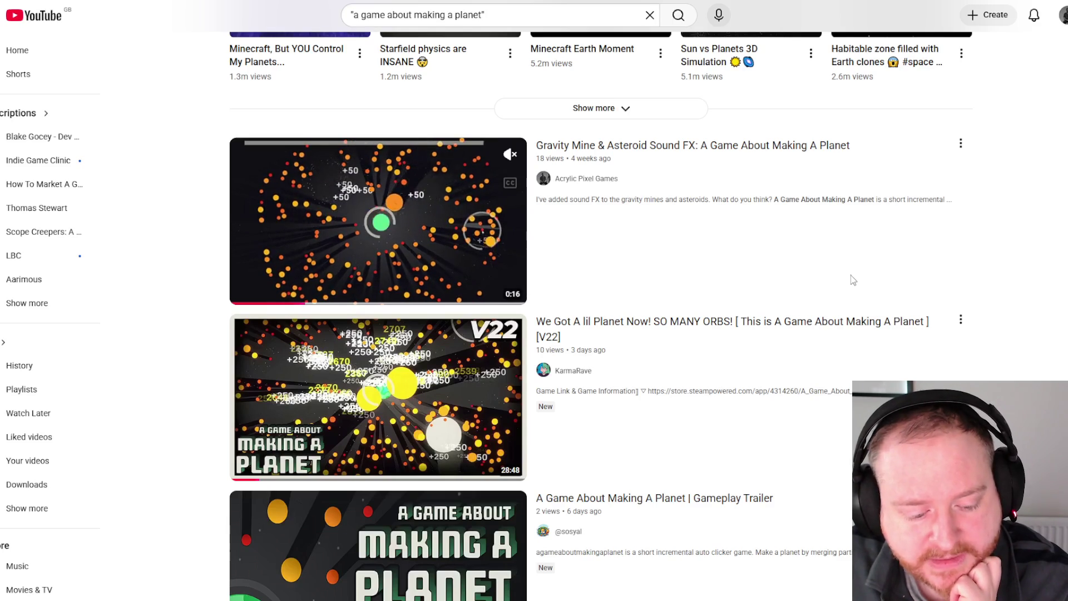
scroll(854, 280, down, 4)
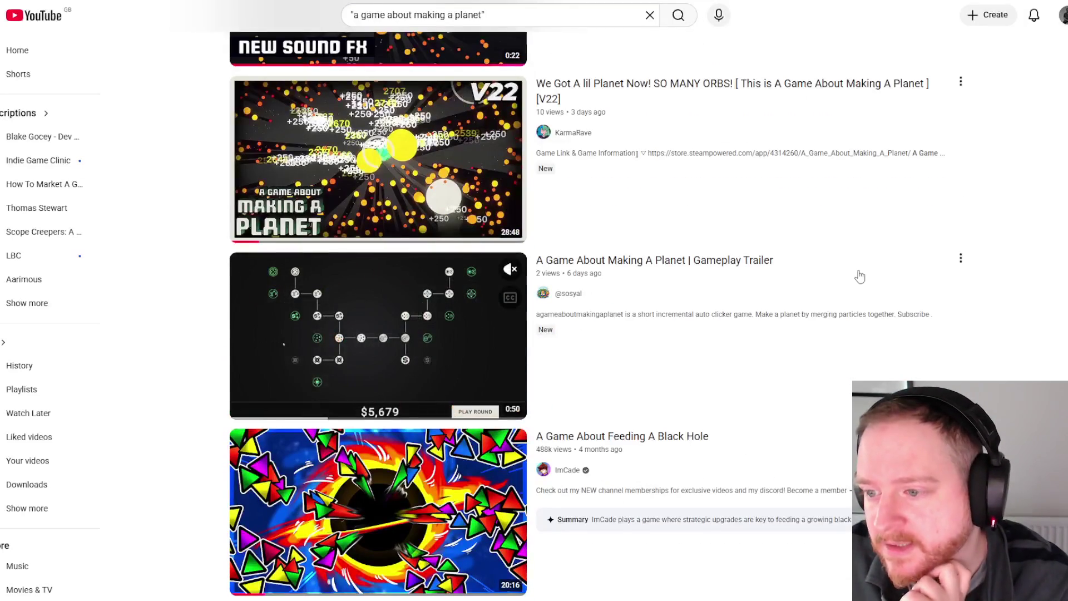
scroll(859, 277, down, 4)
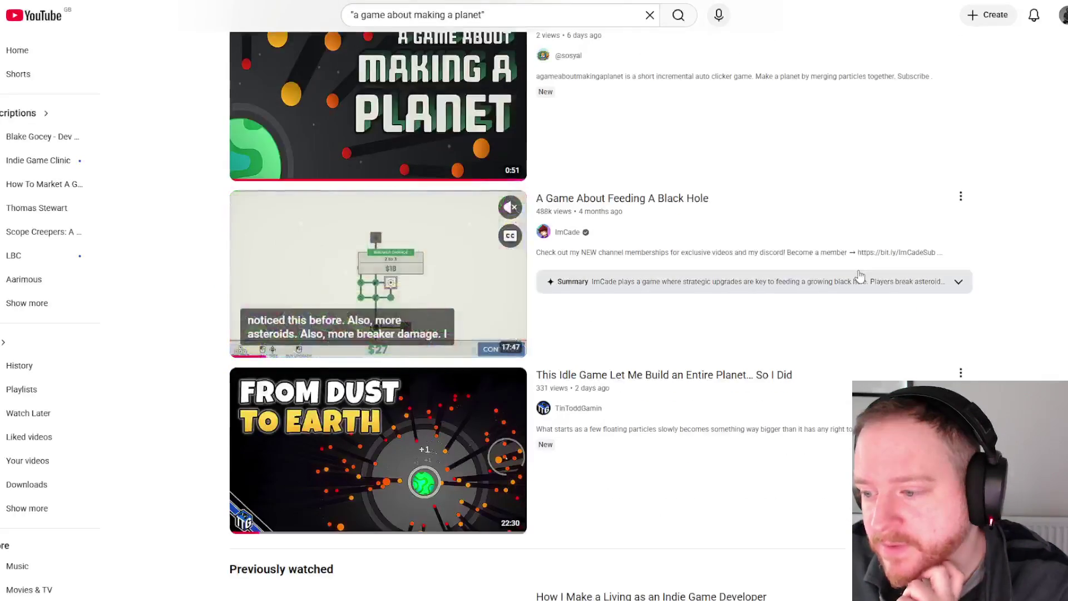
scroll(859, 275, down, 4)
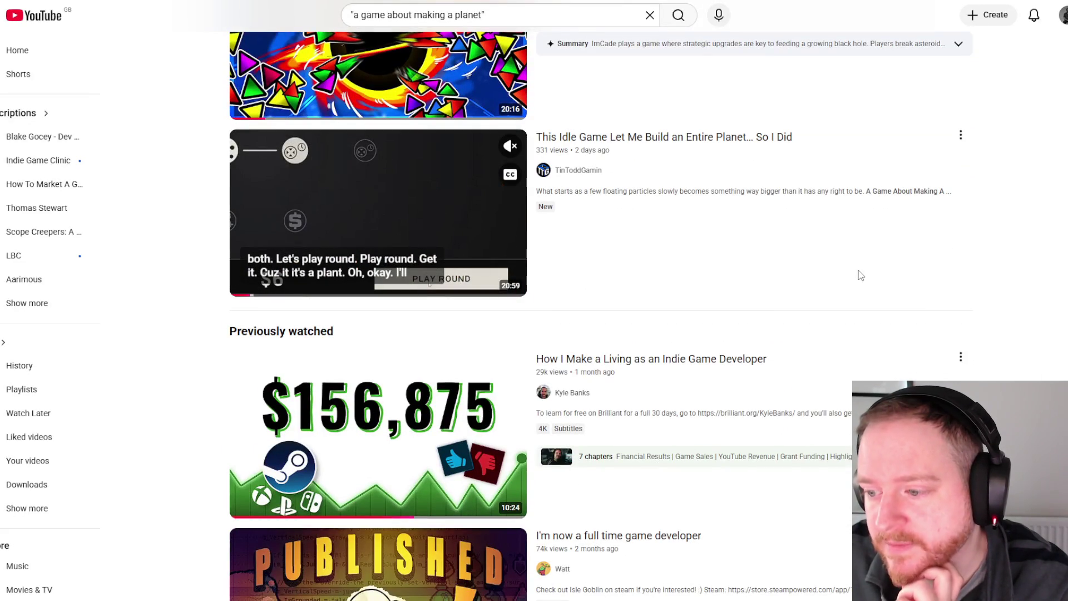
scroll(861, 275, down, 4)
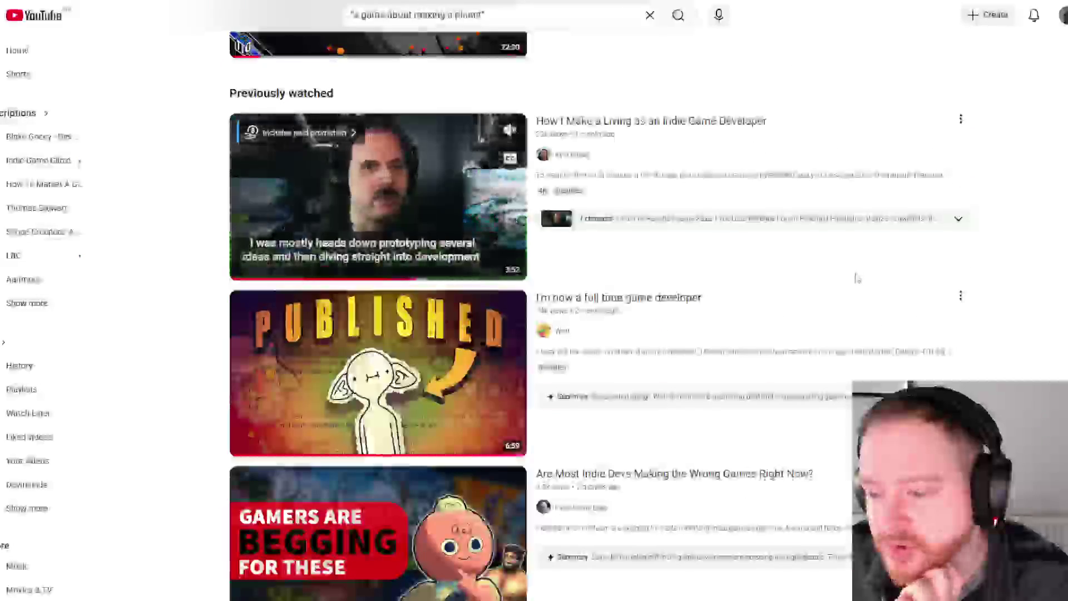
scroll(860, 276, down, 3)
scroll(858, 278, up, 15)
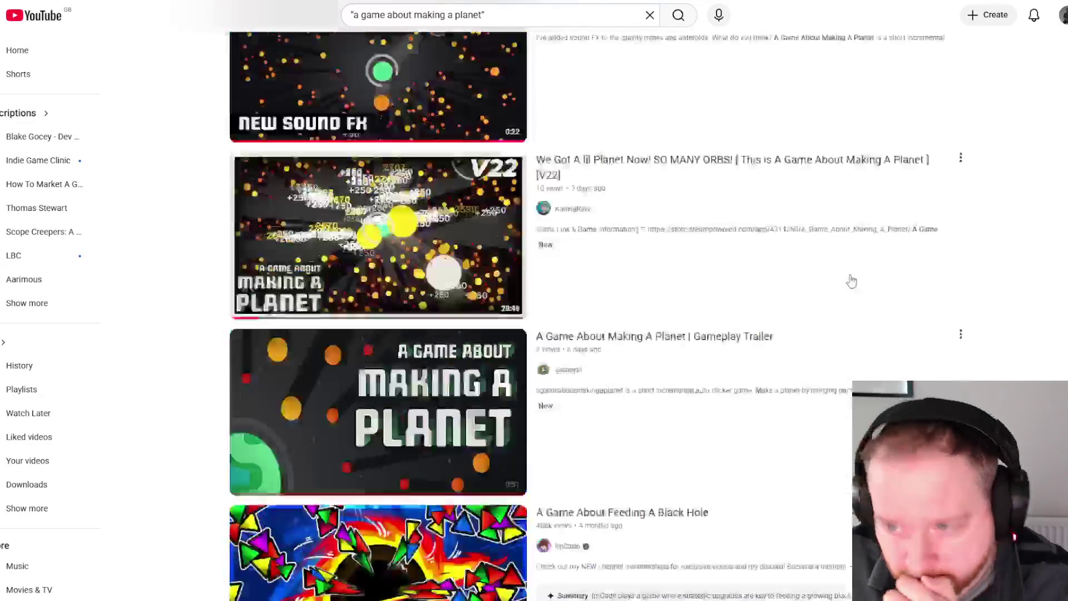
scroll(845, 275, up, 20)
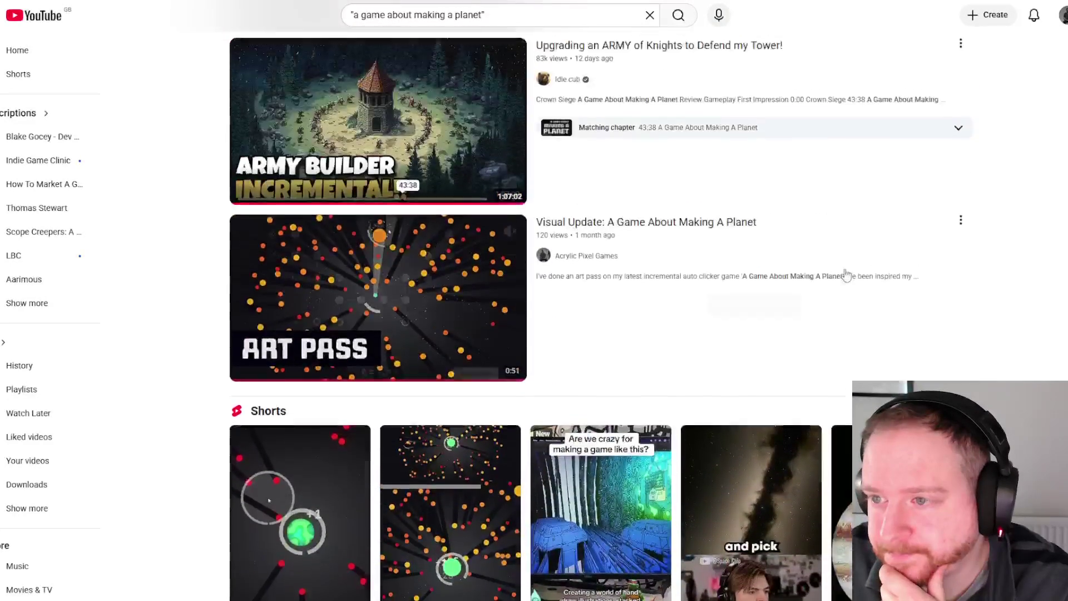
scroll(845, 274, up, 7)
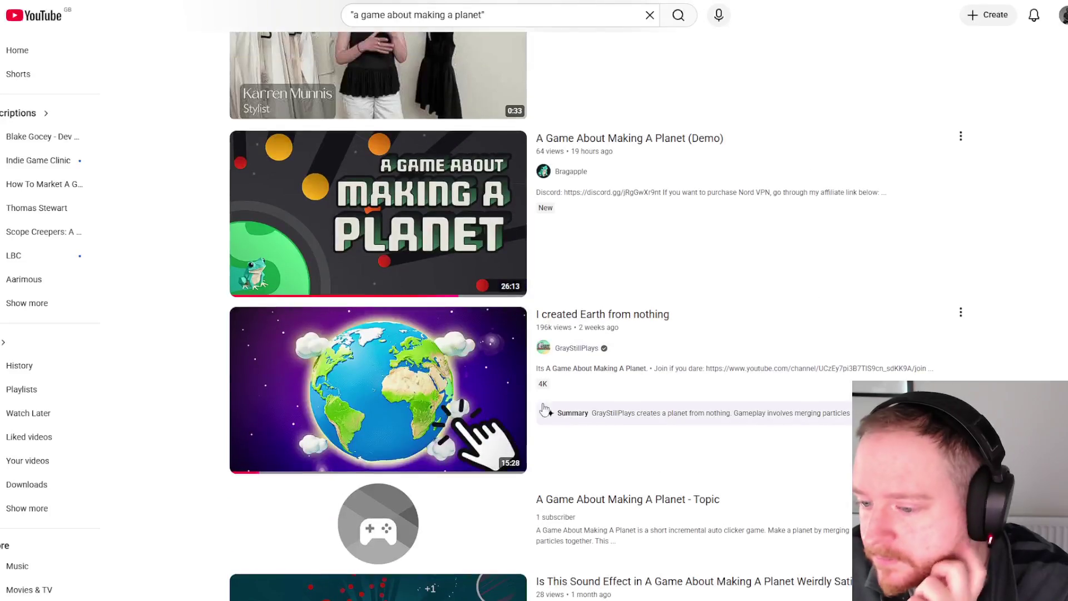
- Open the 'A Game About Making A Planet - Topic' channel page and scroll through it
click(378, 522)
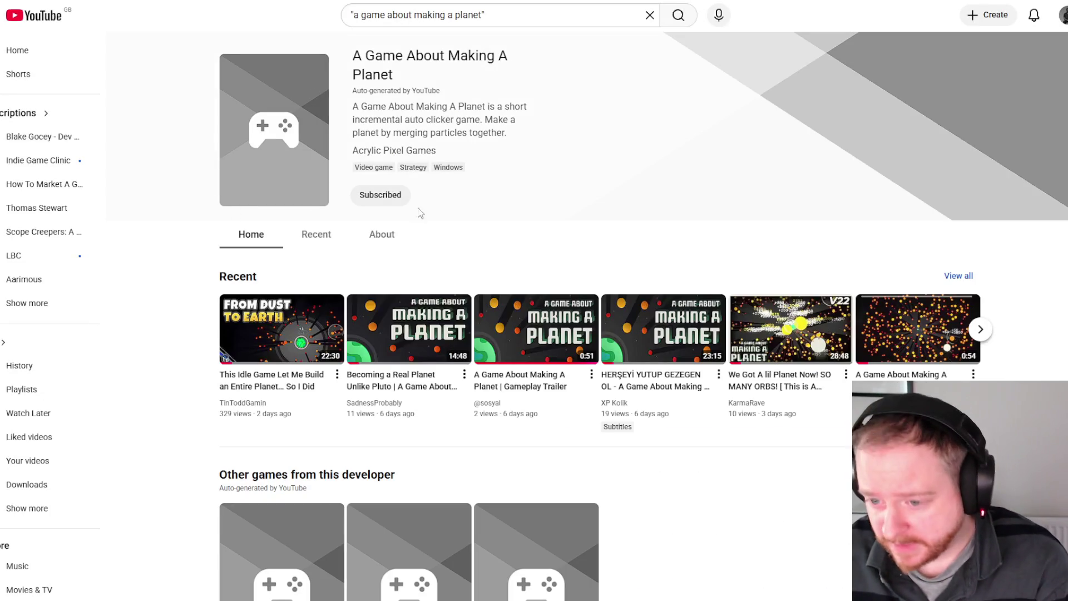
scroll(835, 162, down, 3)
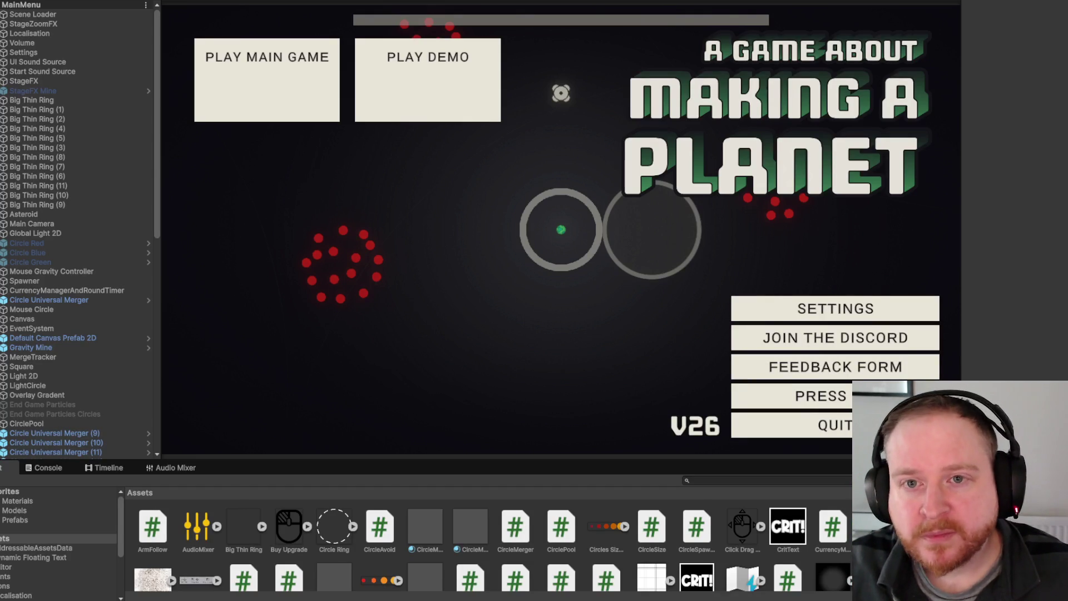
- Load the MainScene scene from Unity's recent scenes list in place of MainMenu
click(12, 0)
mouse_move(67, 0)
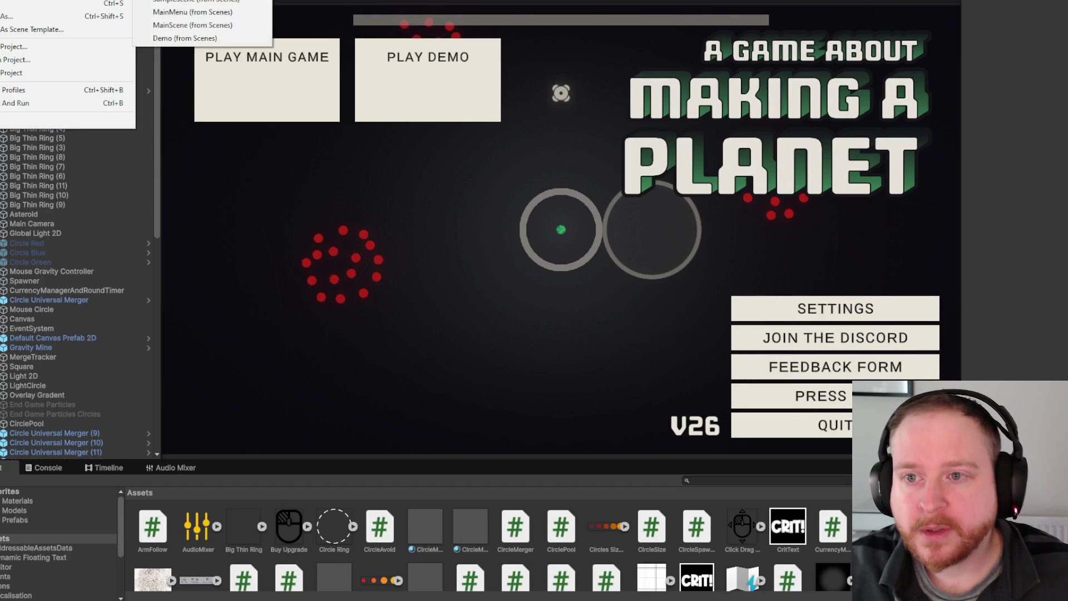
click(221, 25)
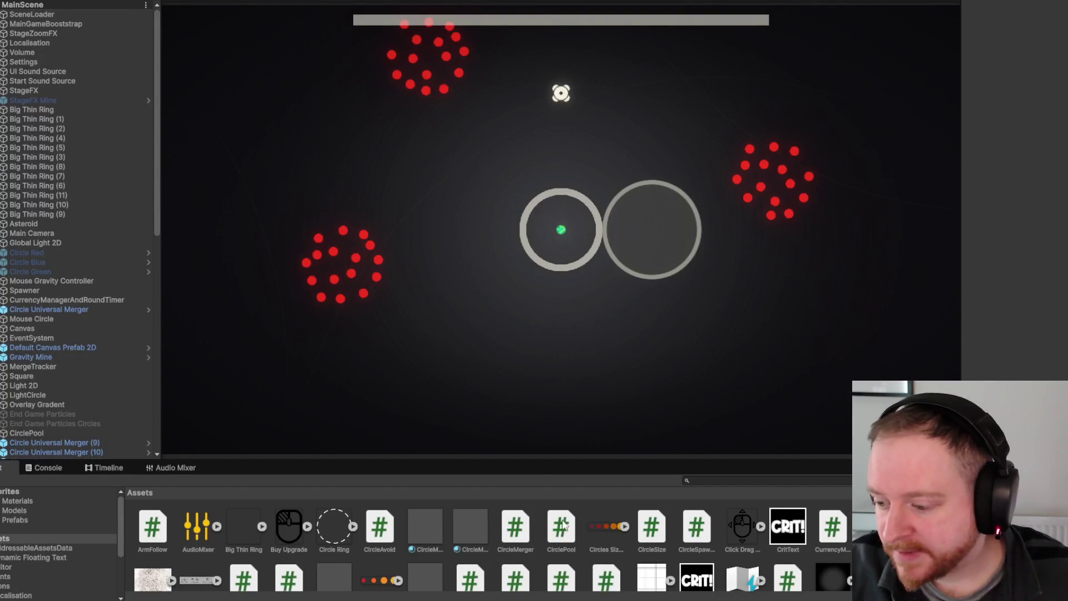
mouse_move(616, 599)
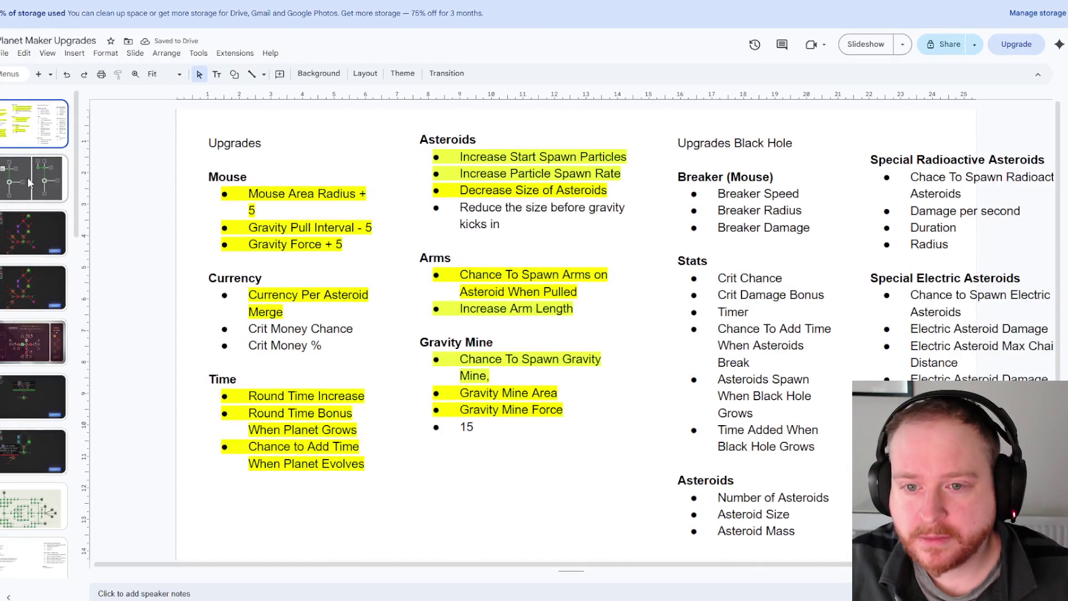
- Browse the deck from the 12 seconds - 14 seconds slide through Ideas, Challenges and Streamer Threshold
scroll(35, 166, down, 6)
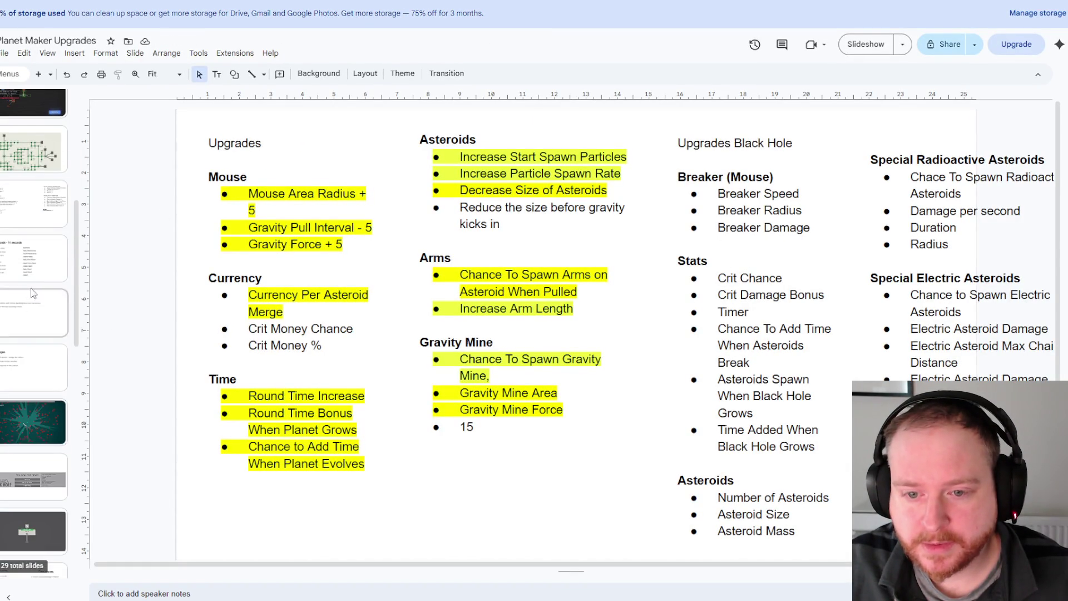
click(31, 271)
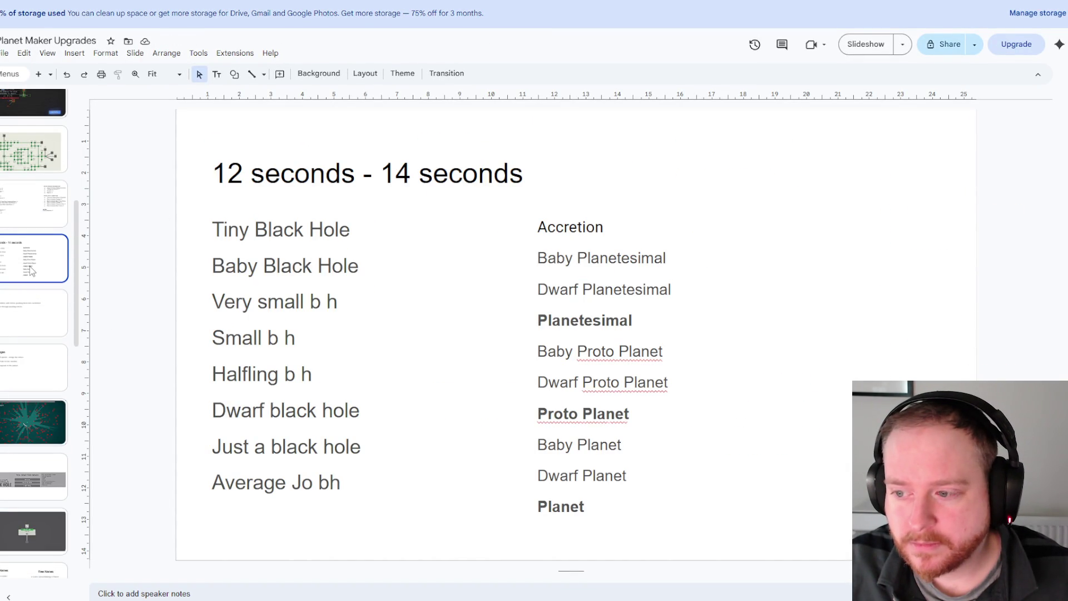
click(32, 303)
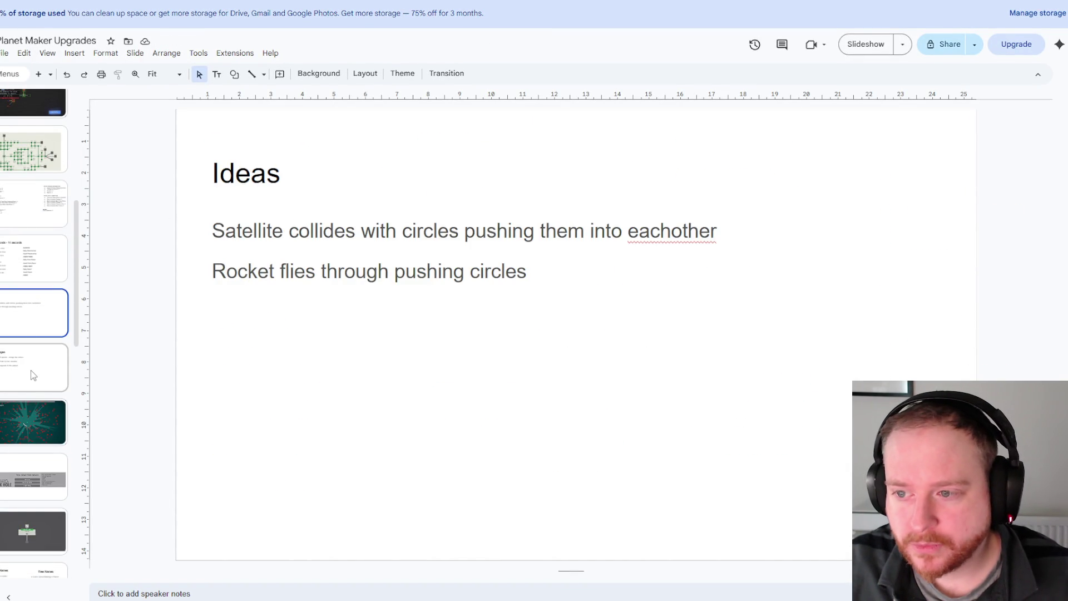
click(31, 369)
scroll(33, 334, down, 5)
click(39, 298)
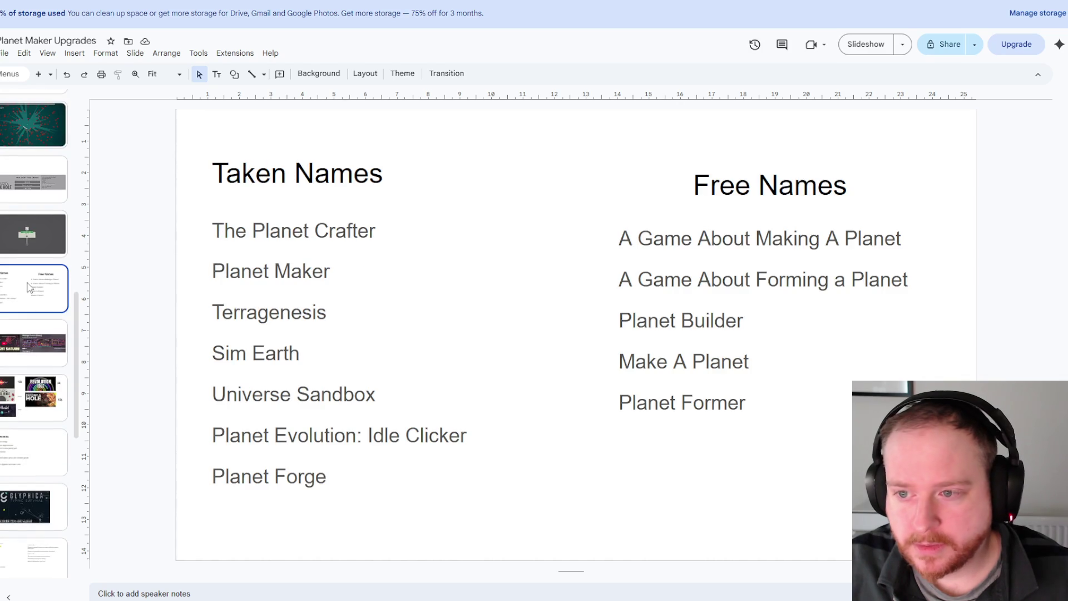
scroll(38, 298, down, 2)
click(33, 442)
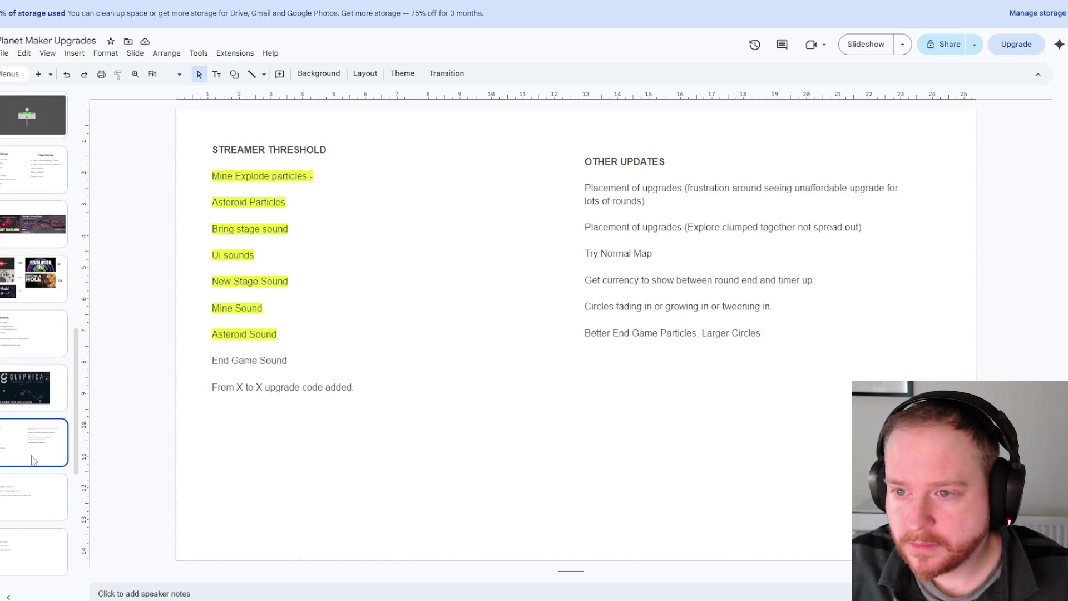
scroll(27, 390, down, 5)
- Continue past the Good, AGAFABH and Nodebuster slides to the final feature-list slide
click(34, 207)
click(34, 260)
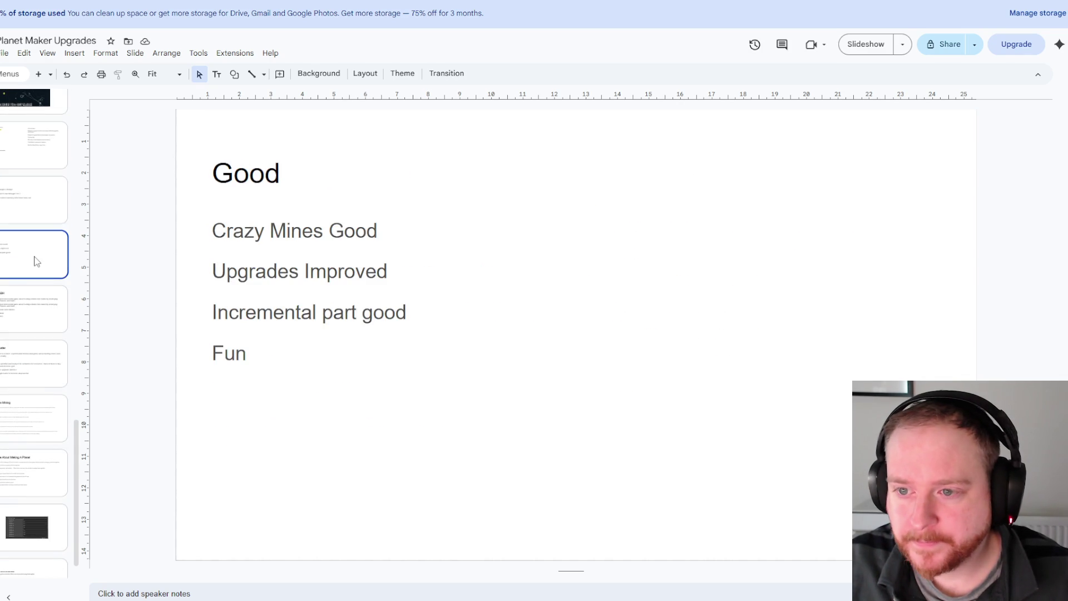
click(39, 300)
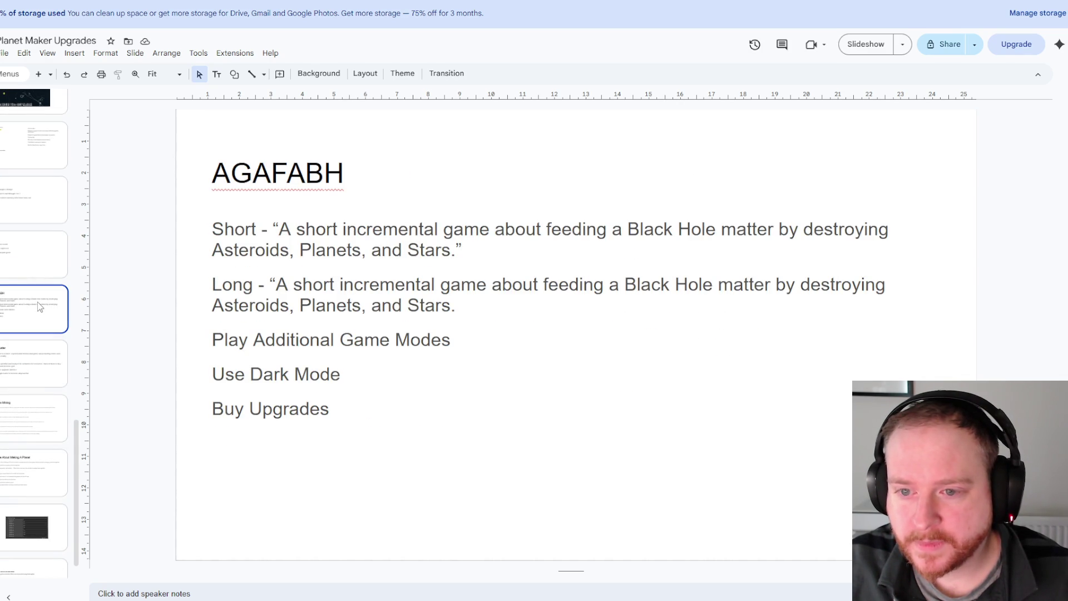
click(39, 362)
scroll(45, 384, down, 1)
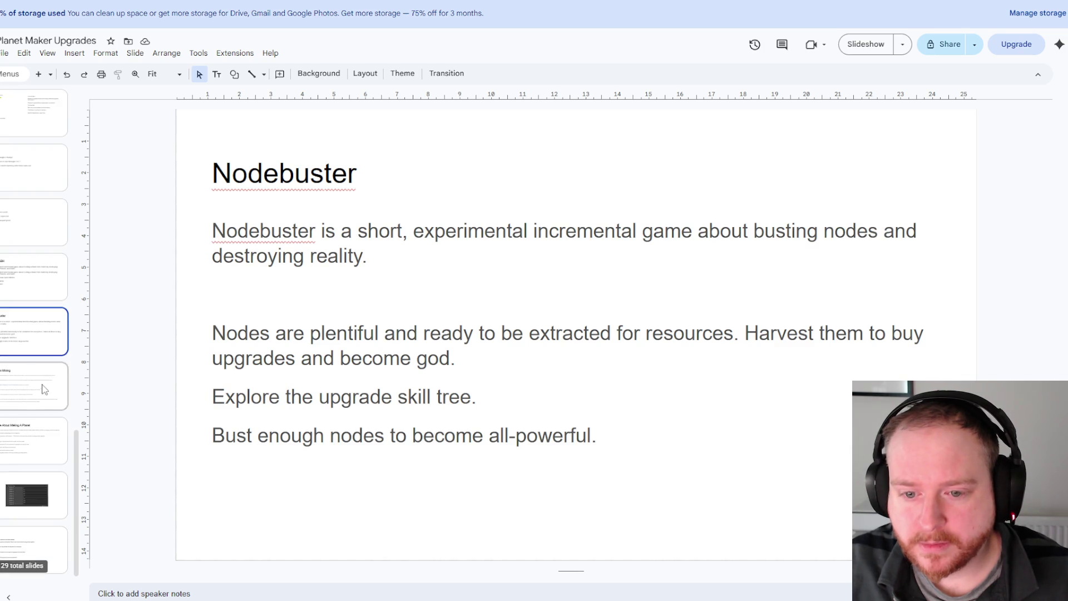
click(45, 384)
click(31, 438)
click(31, 495)
click(32, 559)
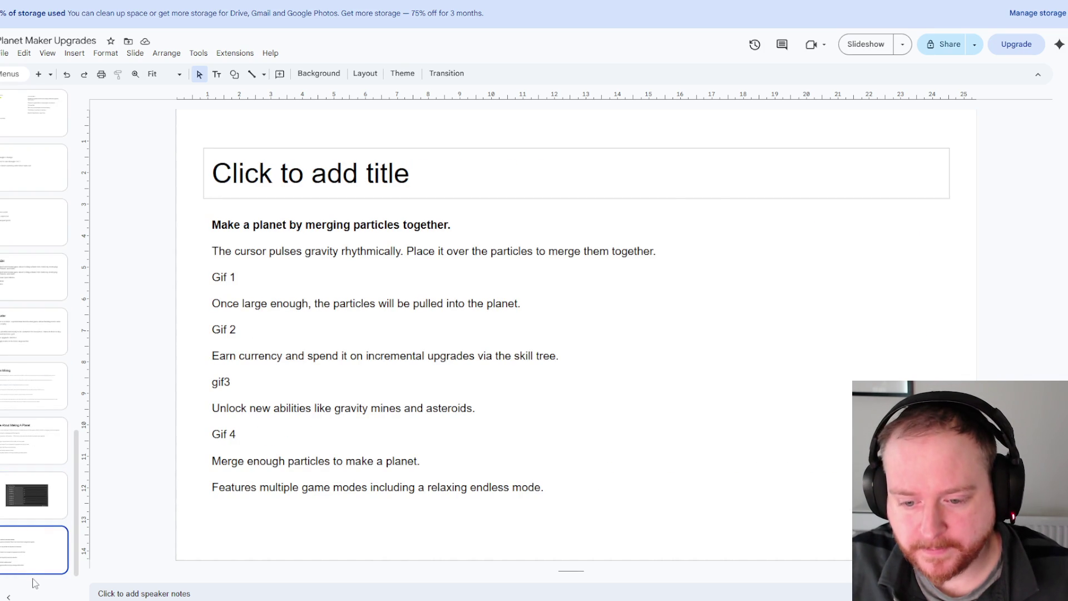
- Add a new slide at the end titled 'Upgrades'
key(ctrl+m)
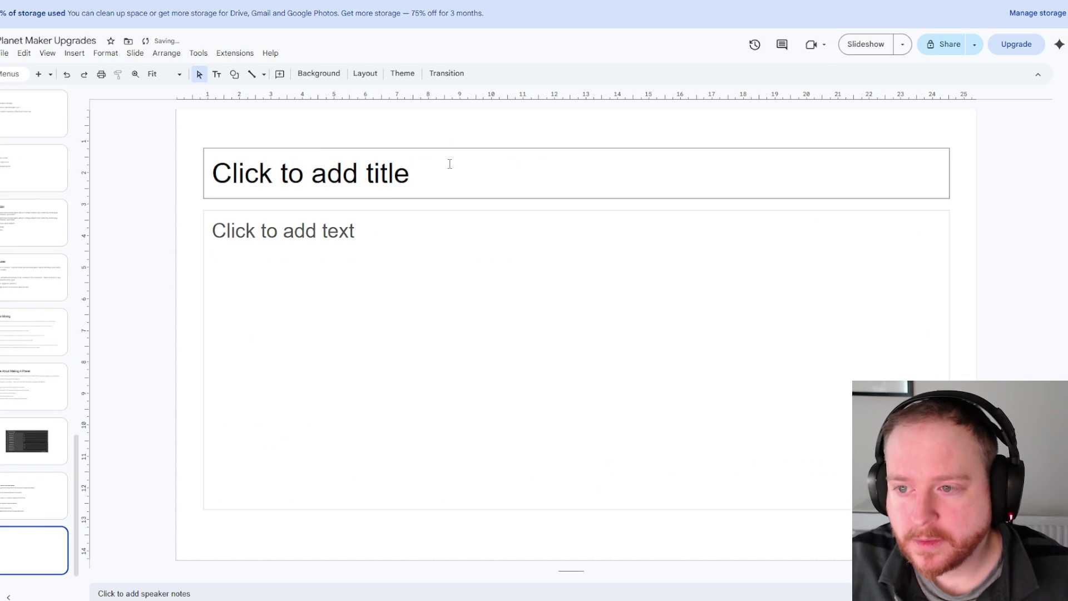
click(443, 173)
text(Upgra)
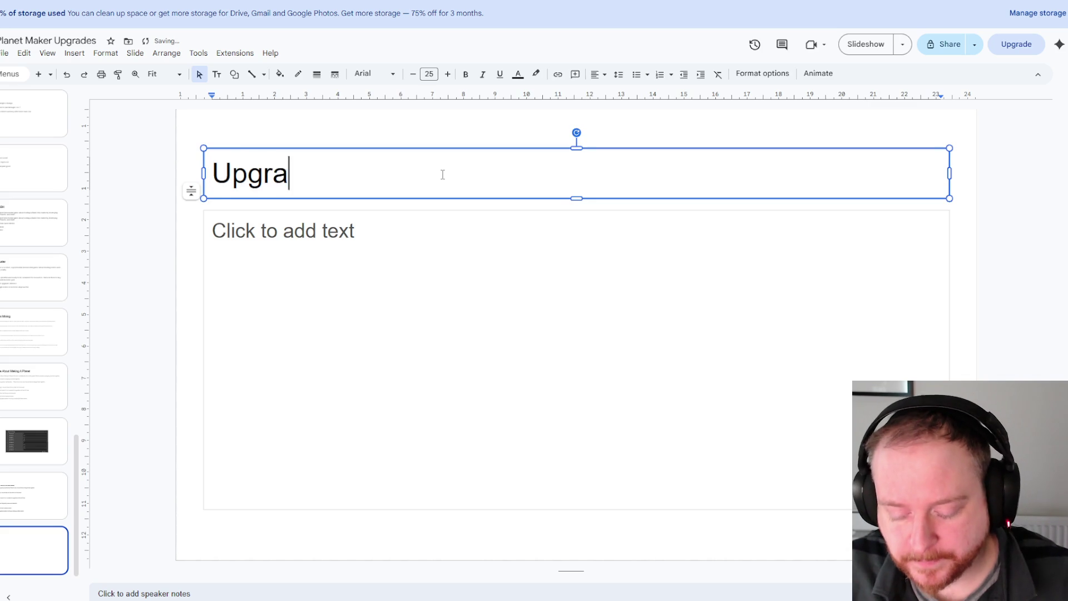
text(des)
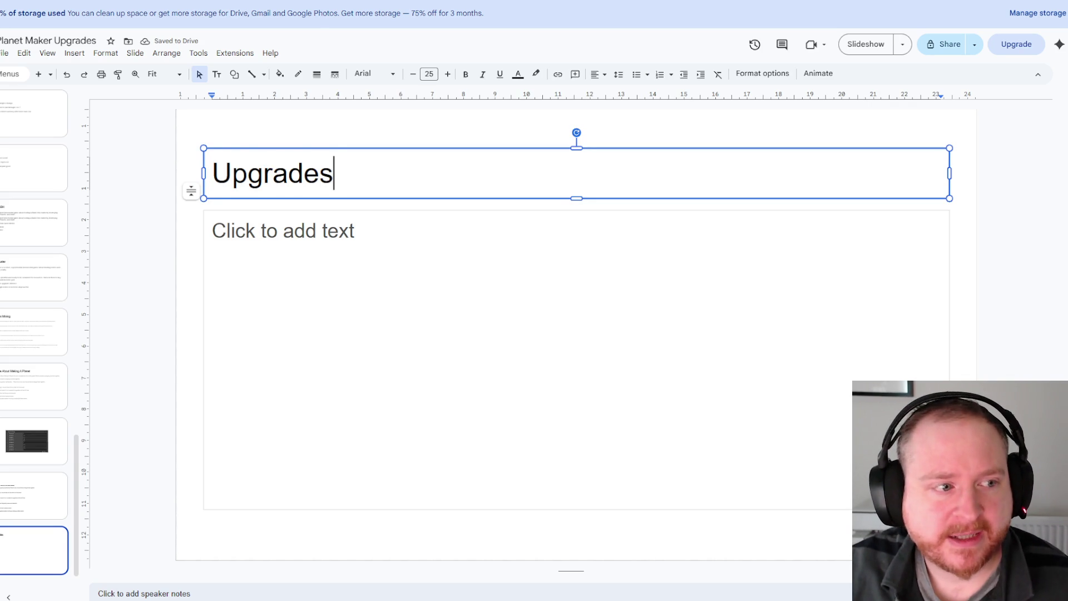
- List Gravity Mines, Asteroids and 'Alien Ship - Flies about (how different to asteroids?)' in the body
click(320, 224)
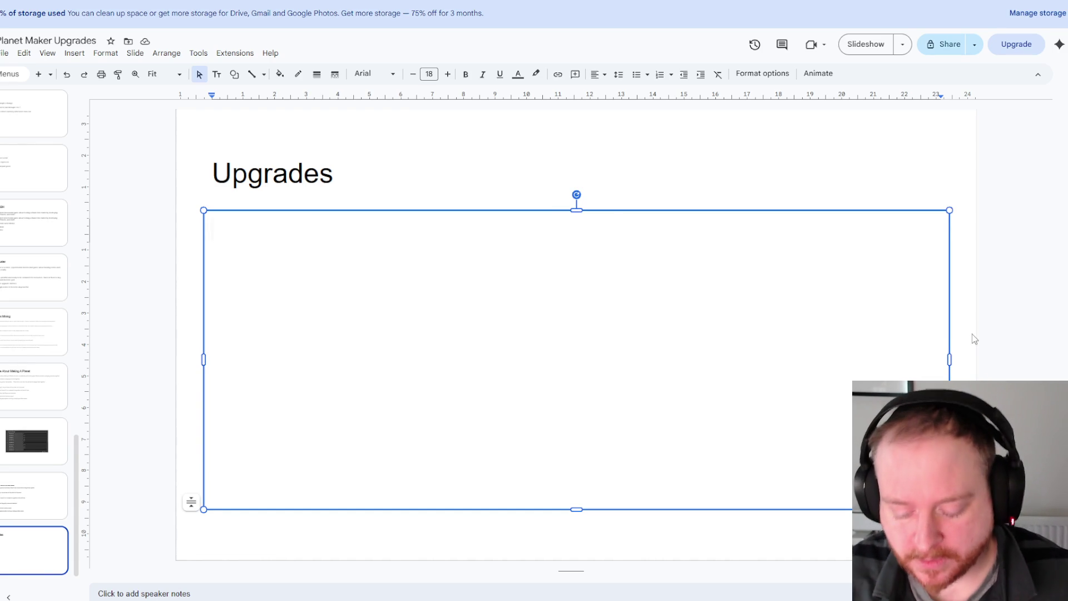
text(Gravity Mines)
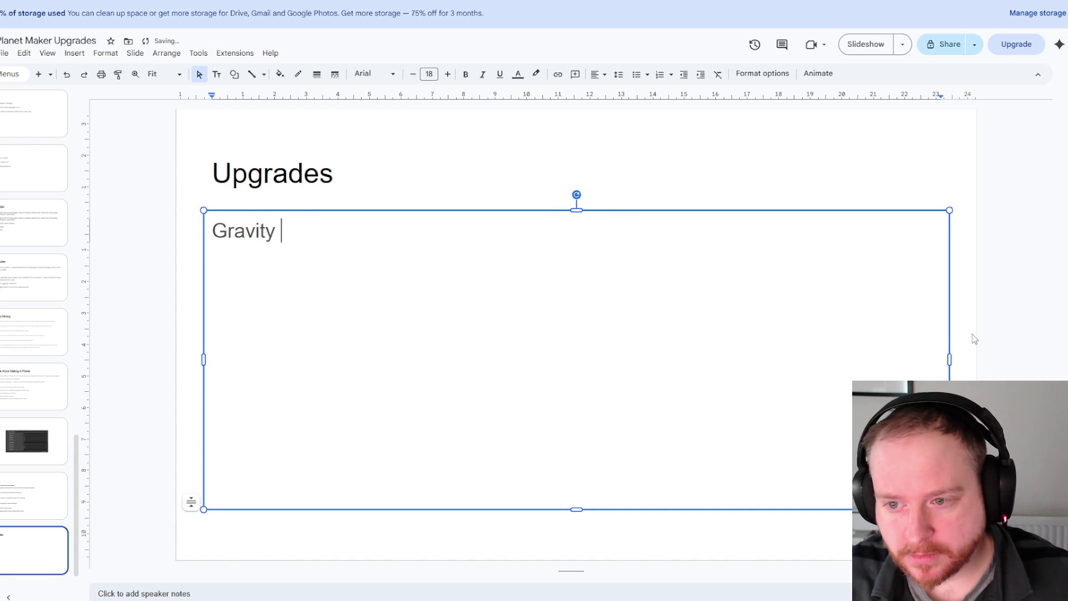
key(Return)
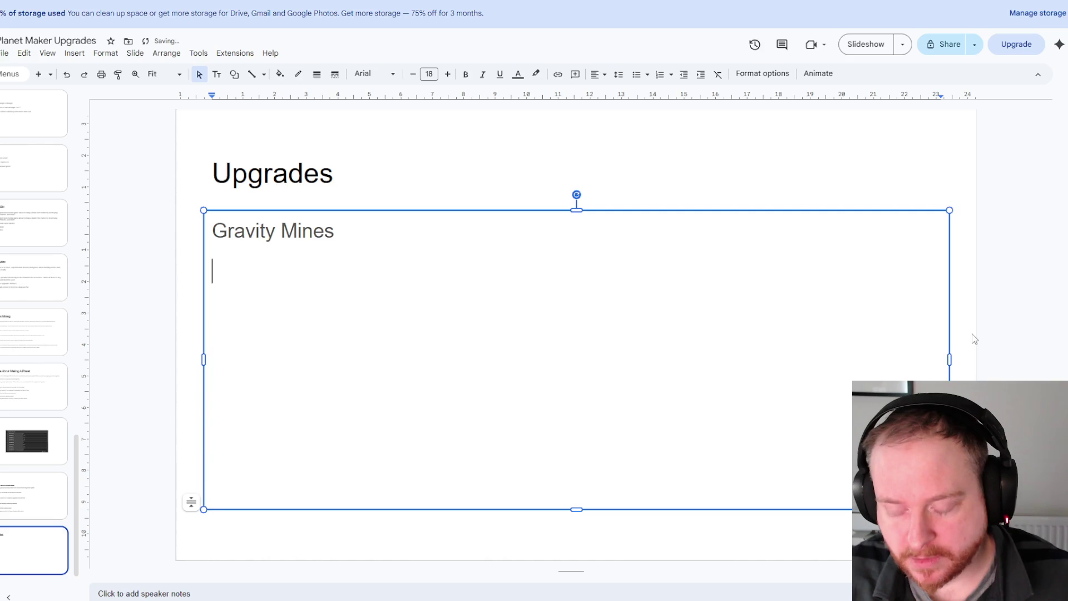
text(A)
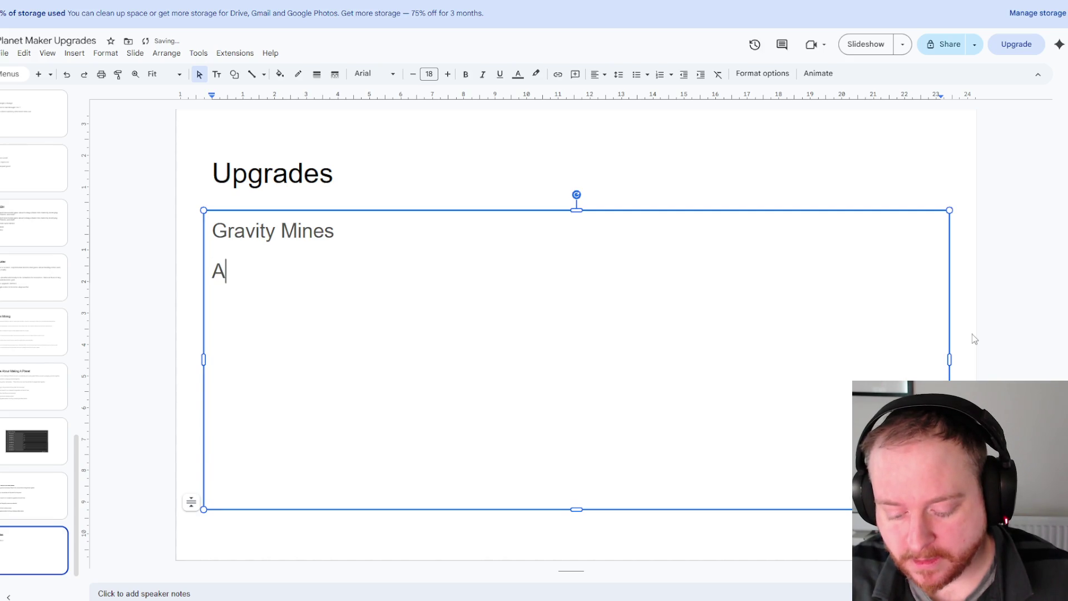
text(steroids)
key(Return)
text(Ali)
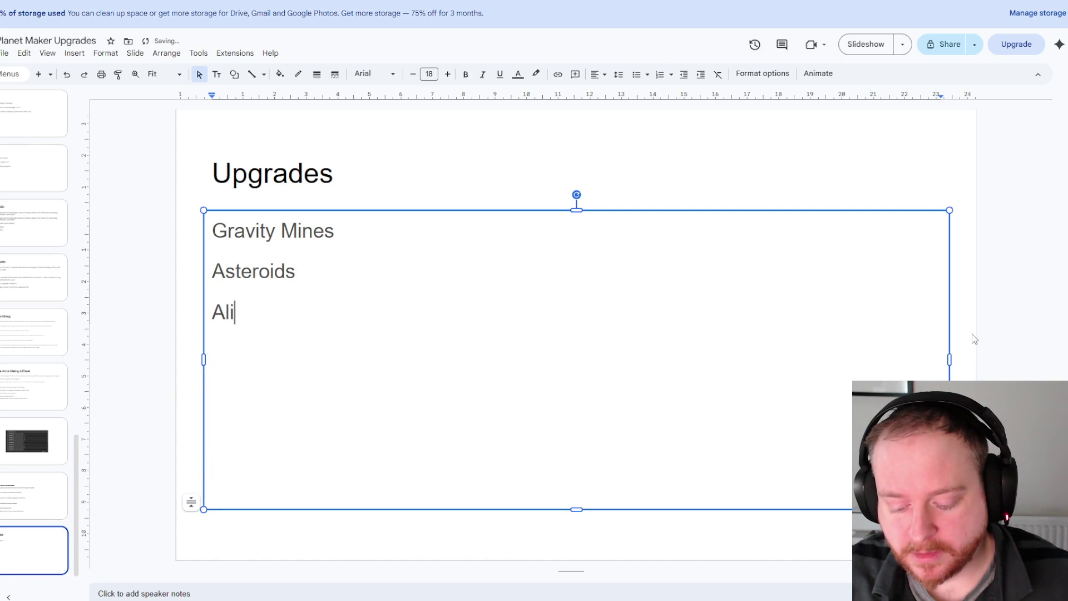
text(en Sho)
key(BackSpace)
text(ip )
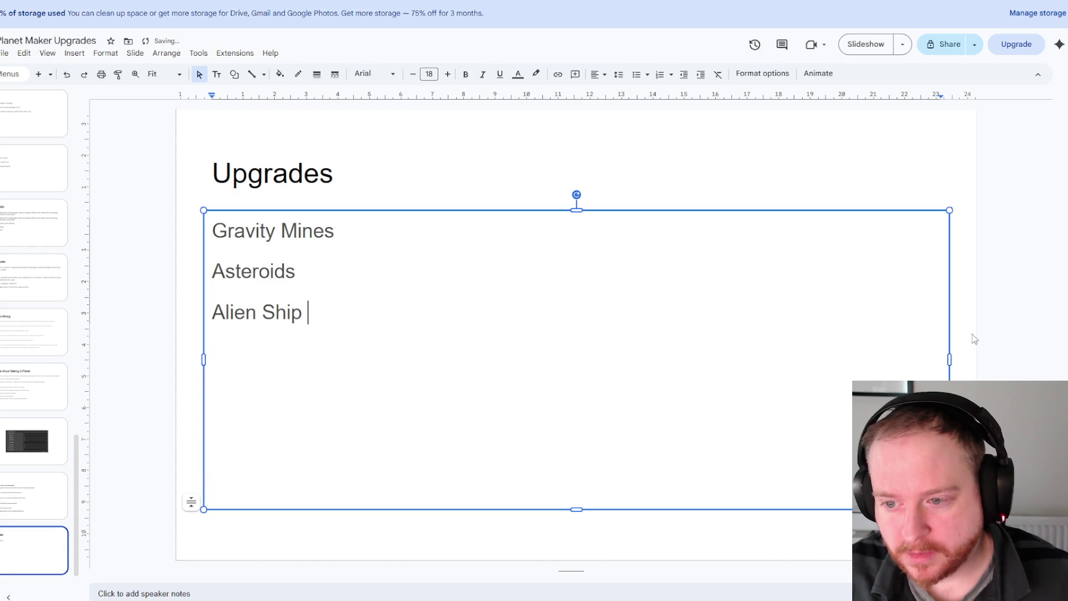
text(- Fl)
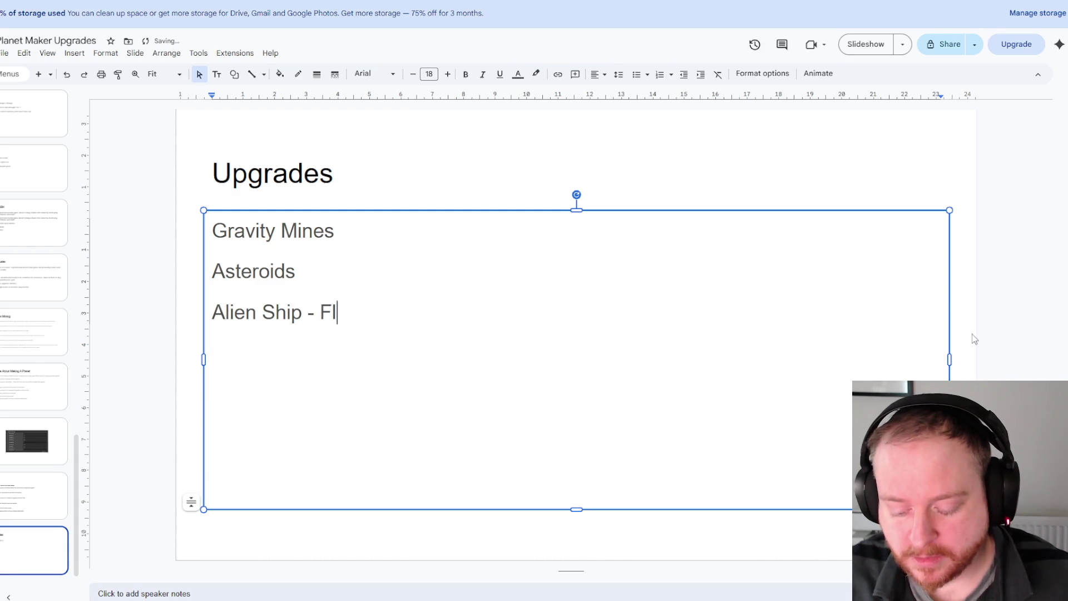
text(ies about)
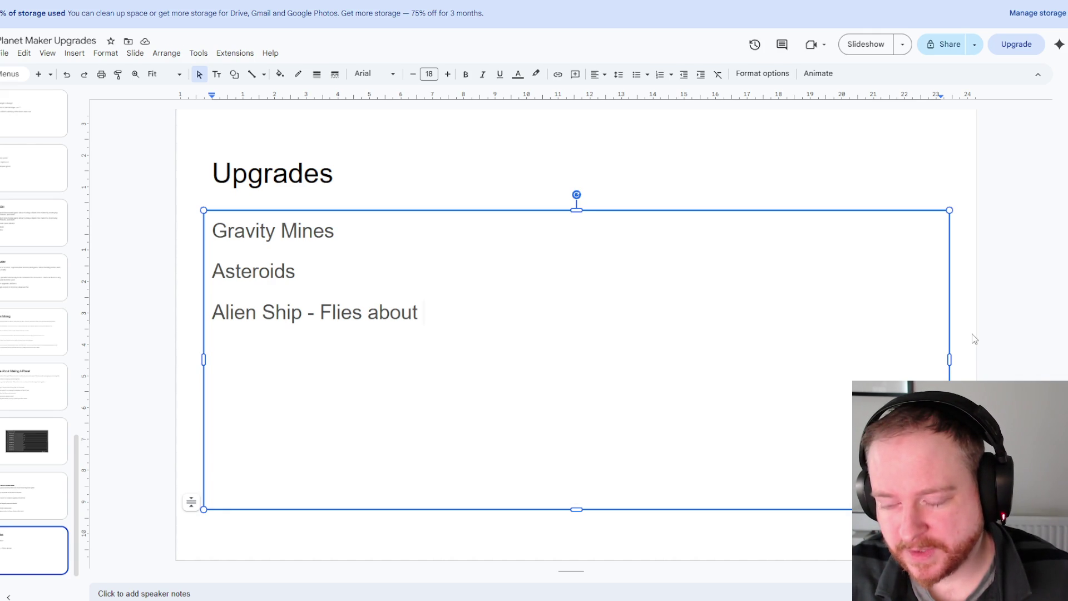
text(()
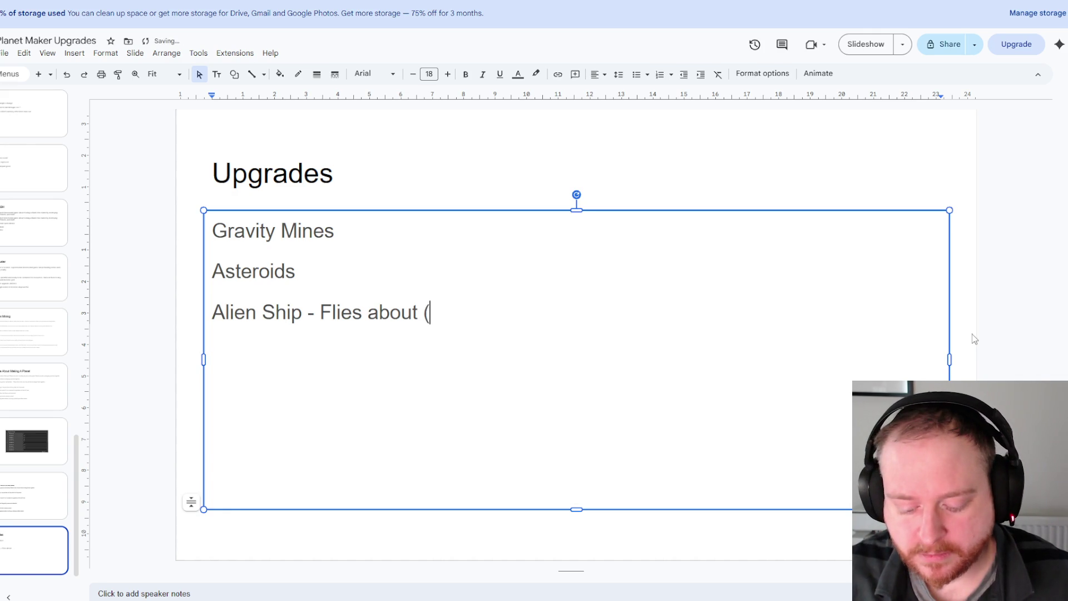
text(how diff)
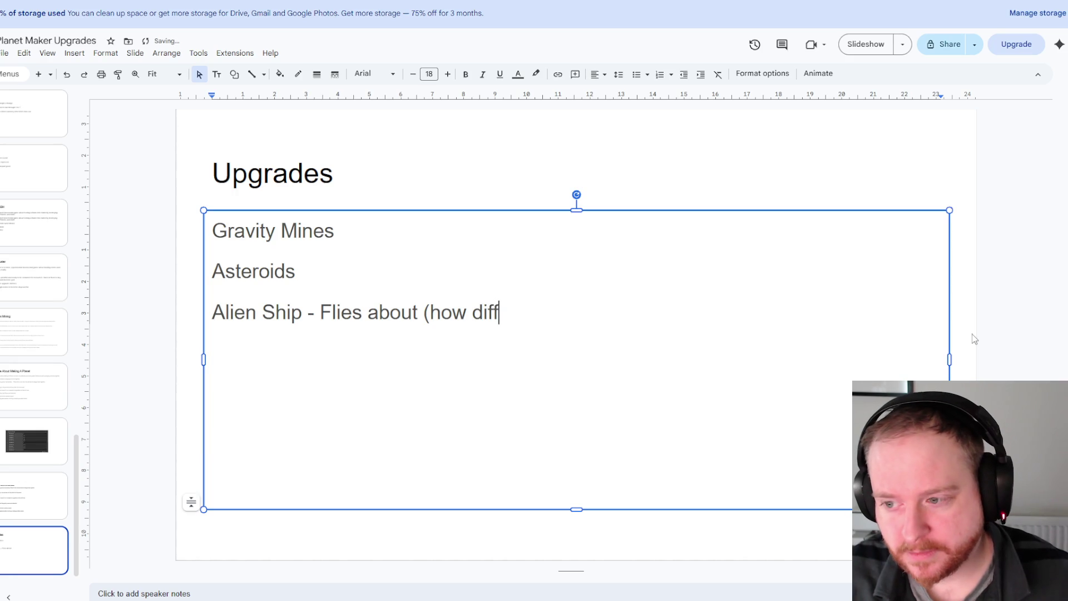
text(erent to asteroids?)
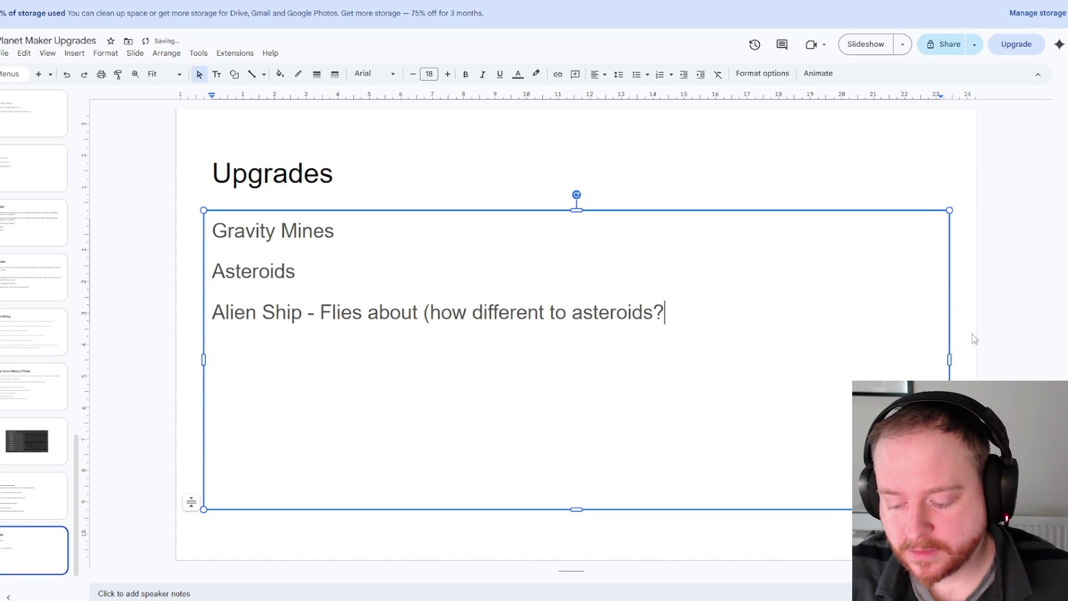
text())
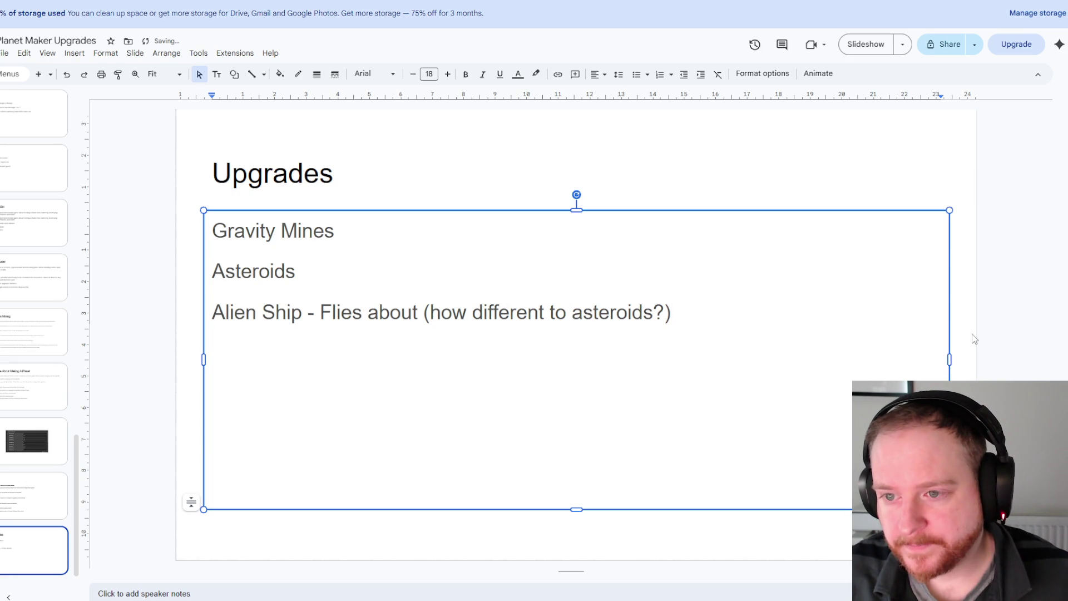
key(Return)
- Add 'Strings' and 'Rings (Update Arms)' as further lines of the upgrades list
text(Strings)
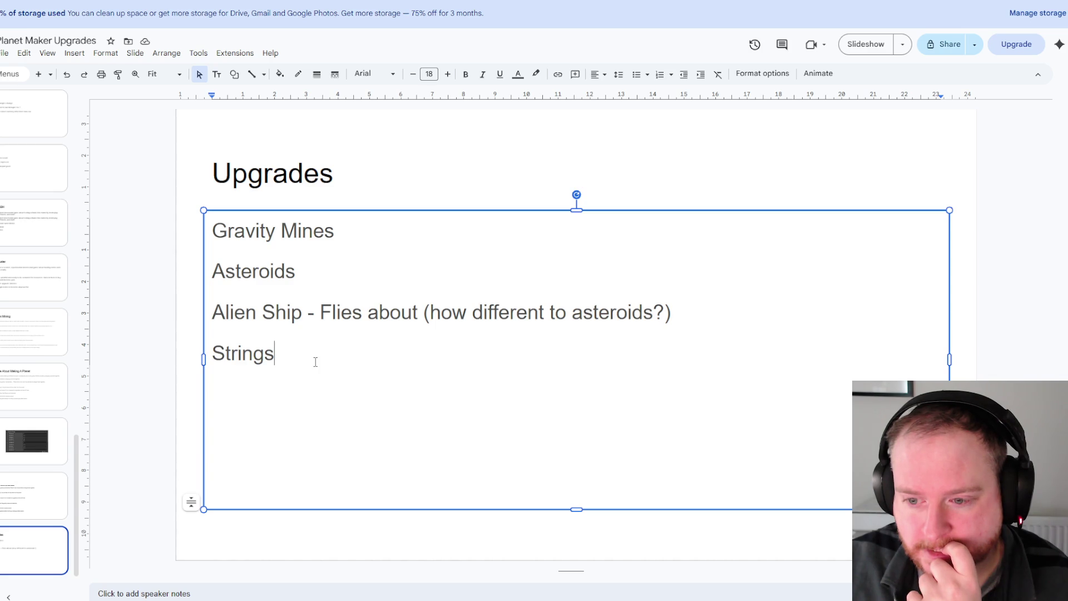
key(Return)
text(Rings)
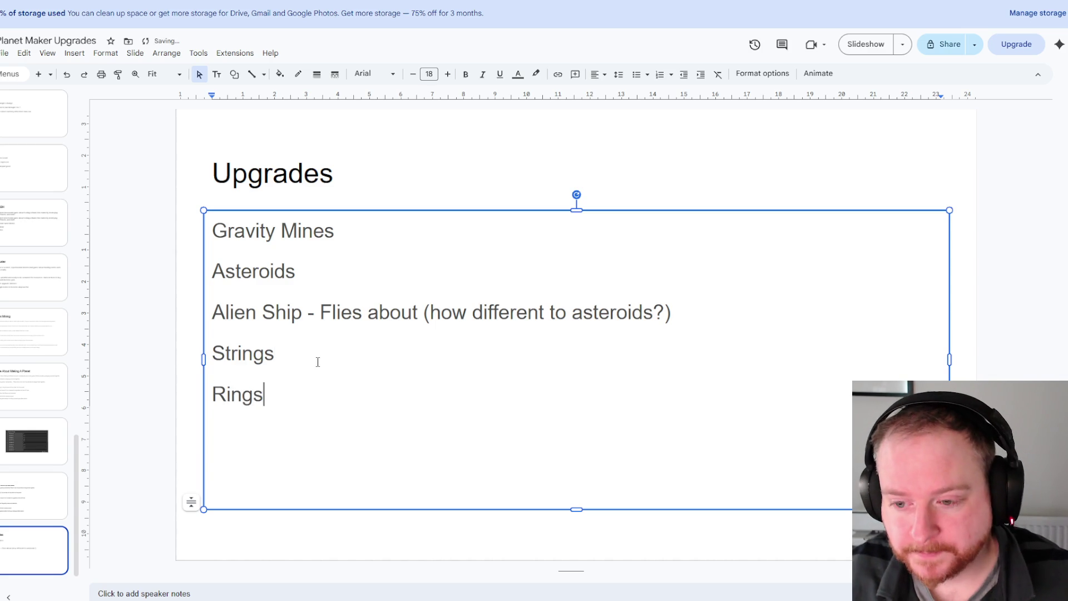
text( (u)
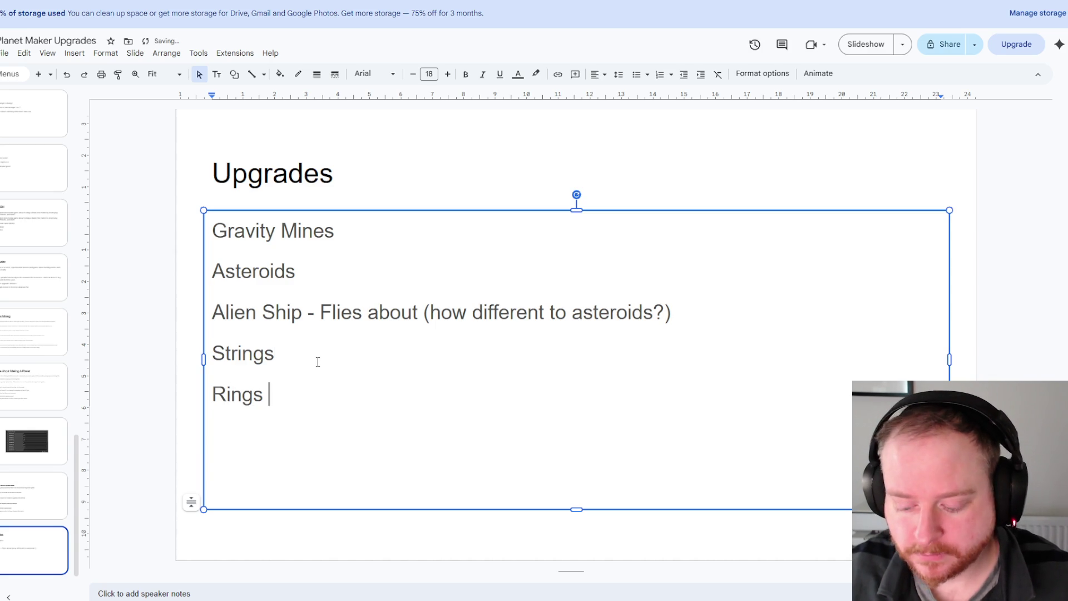
text(pdate)
key(BackSpace)
key(BackSpace)
key(BackSpace)
key(BackSpace)
text(Up)
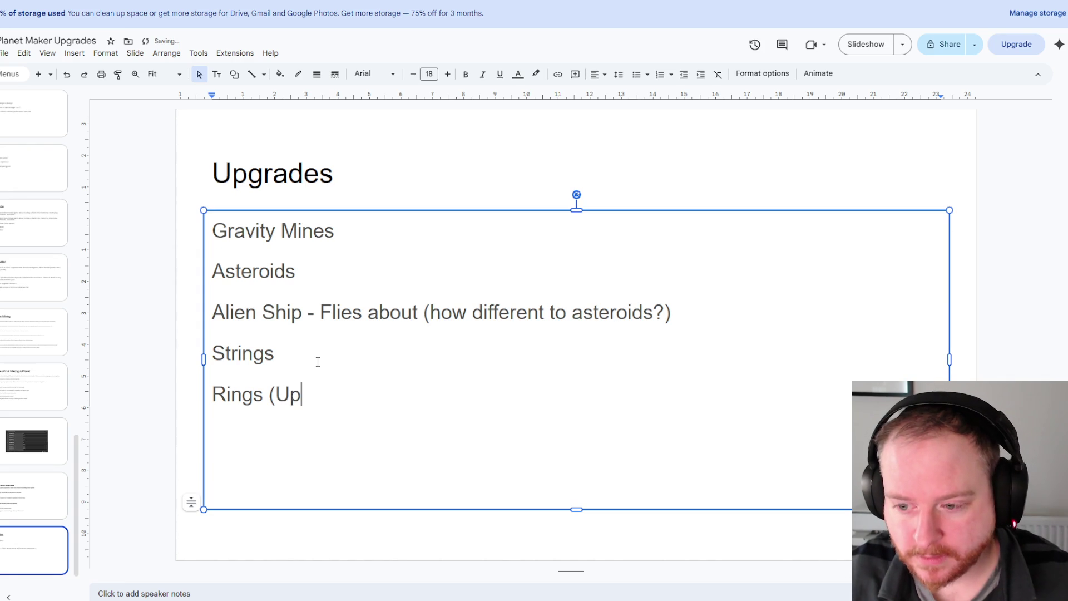
text(date Arms))
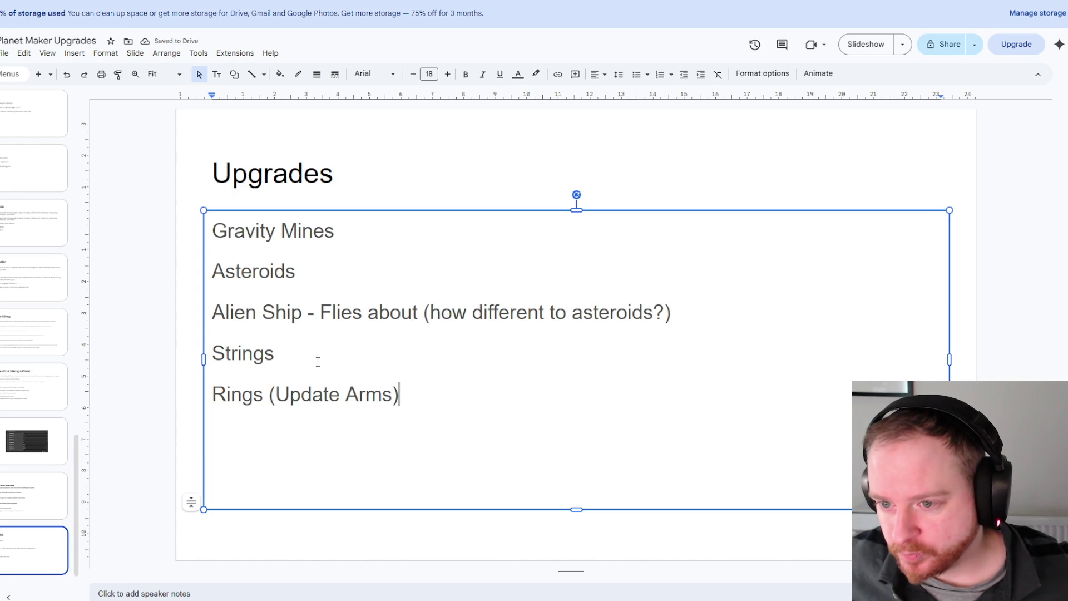
key(Return)
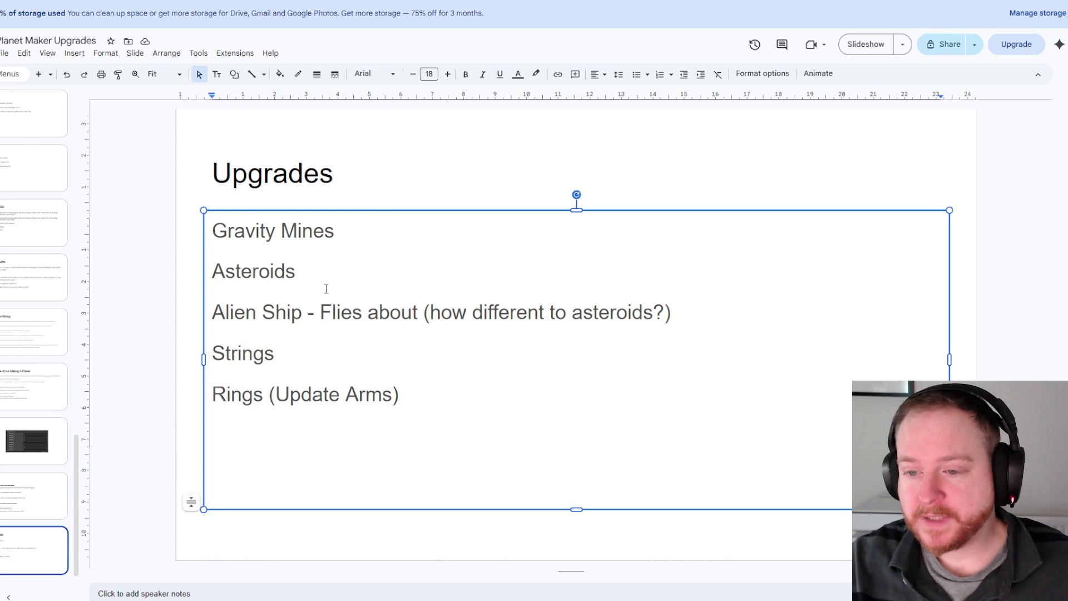
click(295, 356)
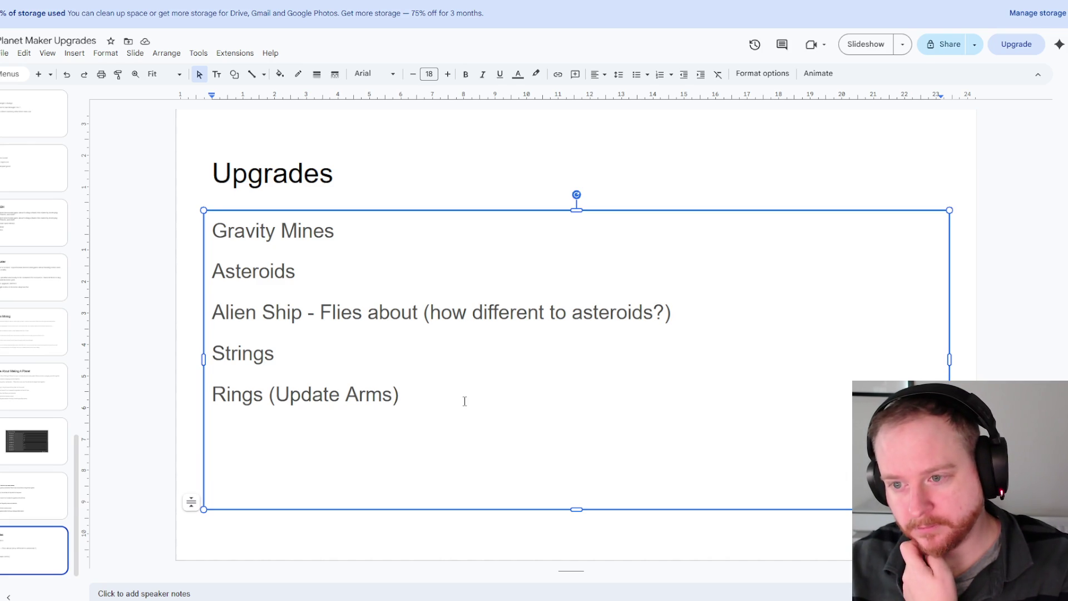
- Add 'Anti Gravity Mines' as a new line below Rings (Update Arms)
key(Return)
text(Anti)
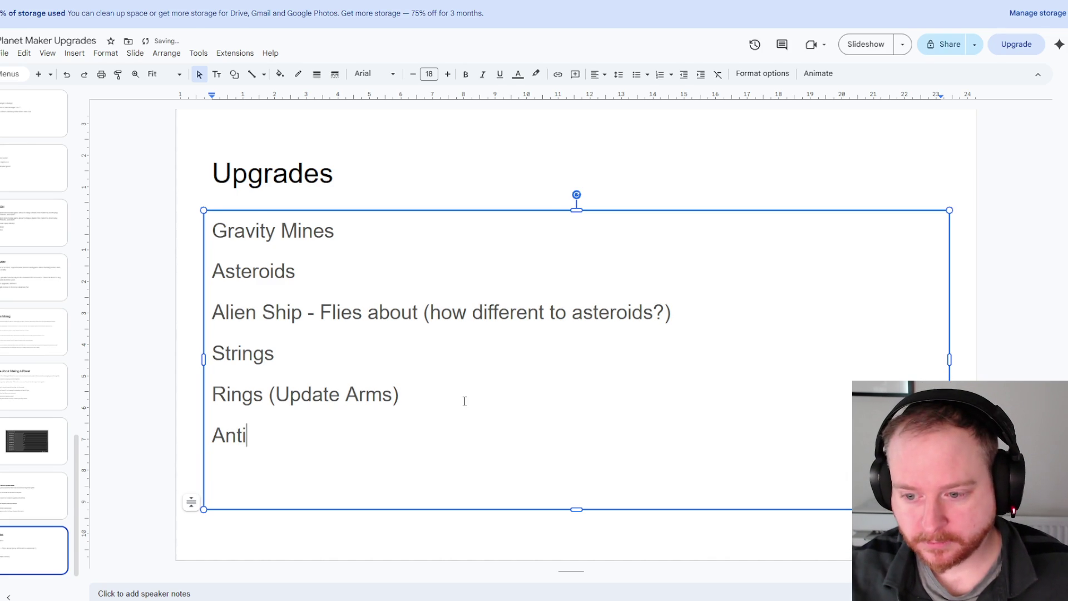
text( Gravity Mines)
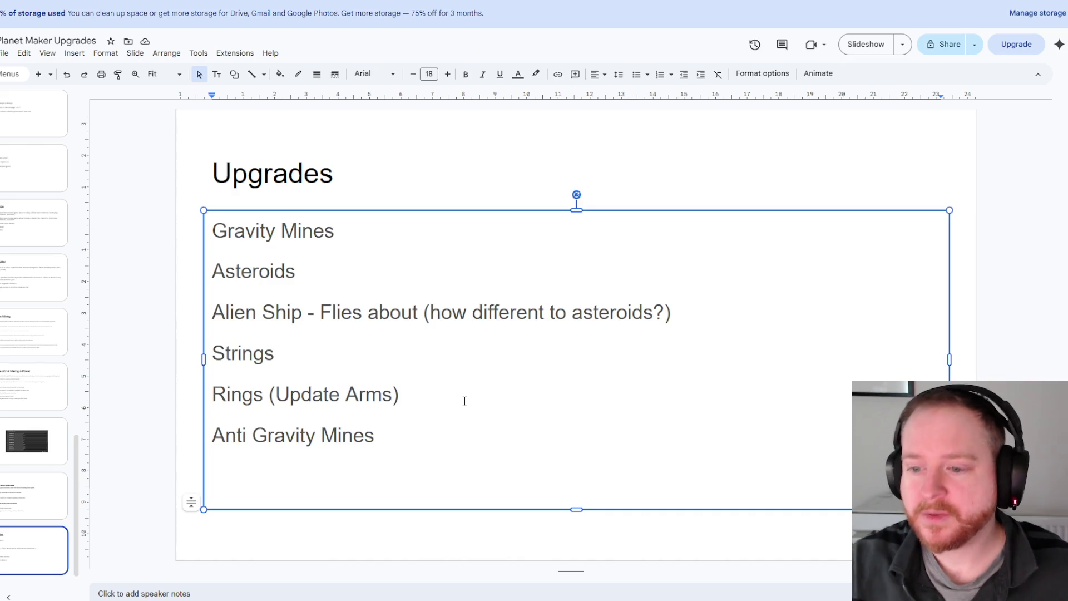
double_click(244, 439)
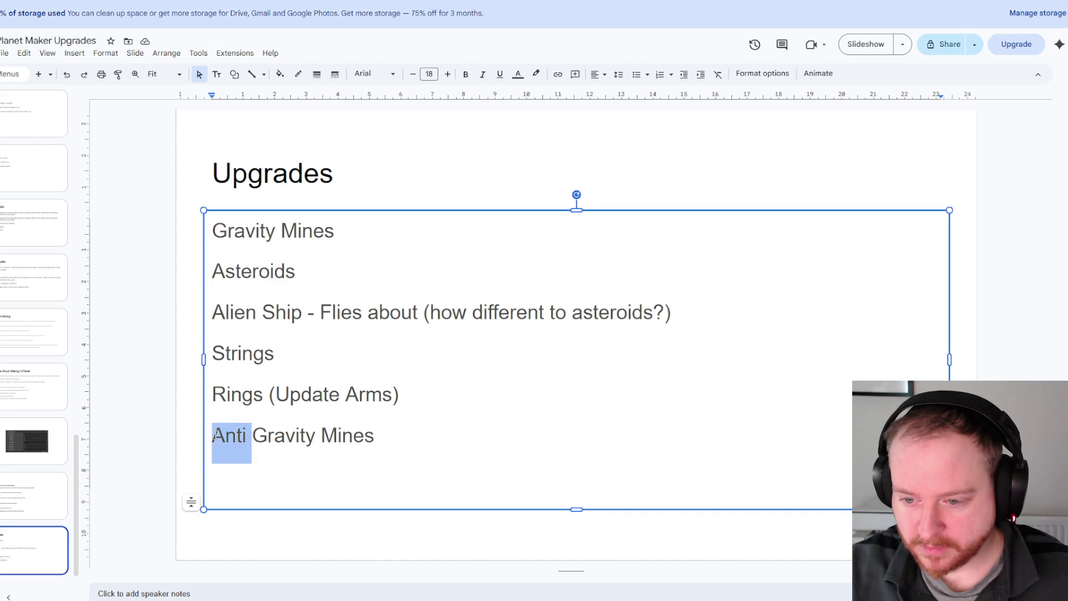
- Retype the Anti Gravity Mines line as 'Gravity Well?' followed by 'mose hover, extra pull'
key(BackSpace)
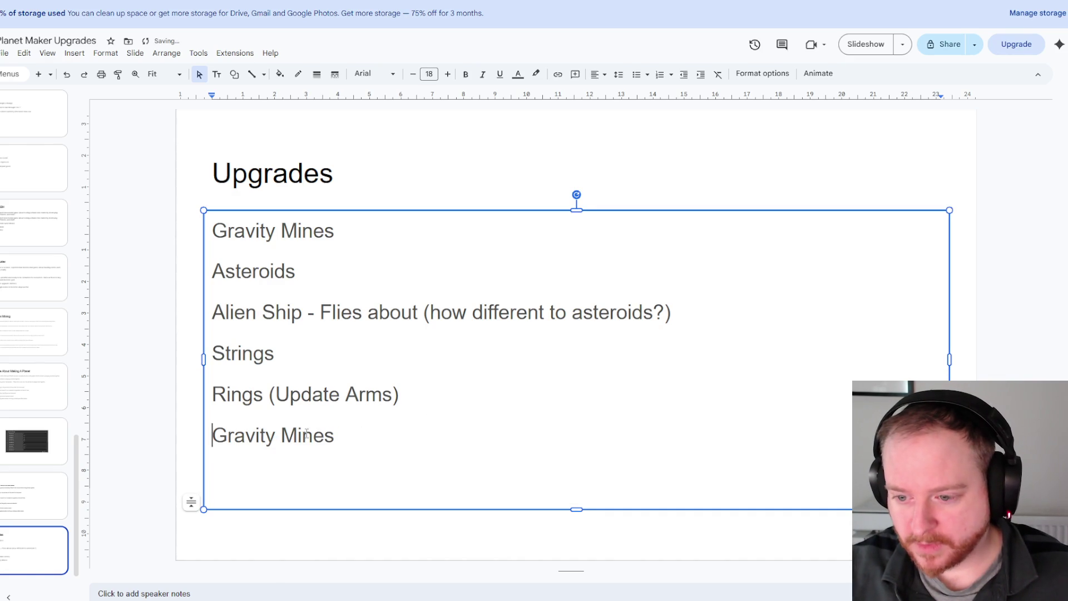
drag(334, 436, 273, 438)
text(Ou)
key(BackSpace)
key(BackSpace)
text(PO)
key(BackSpace)
key(BackSpace)
key(BackSpace)
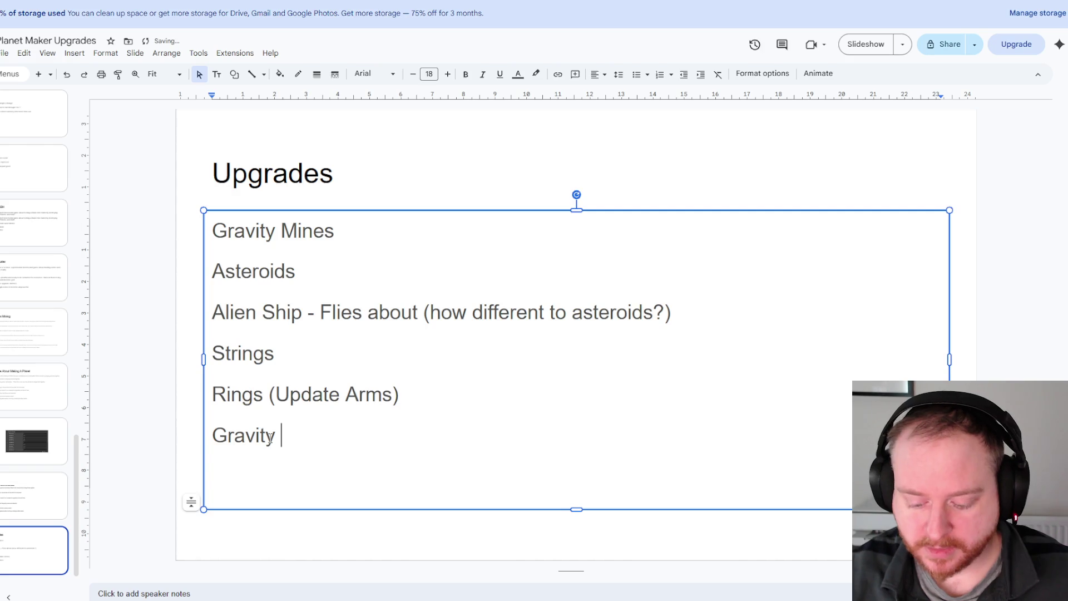
key(BackSpace)
key(BackSpace)
key(BackSpace)
text(Gravity )
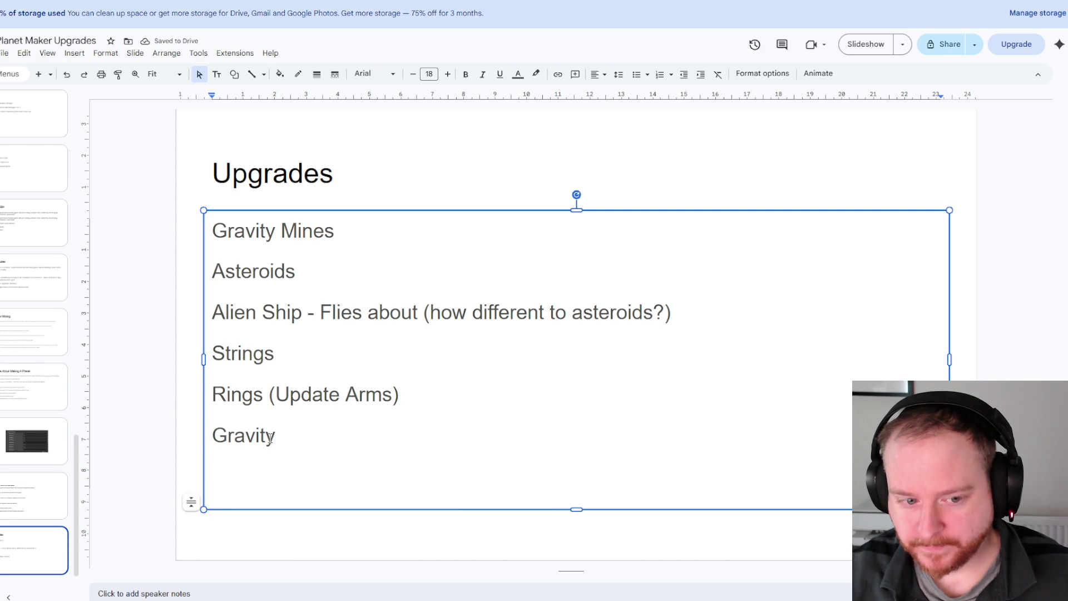
text(Well? )
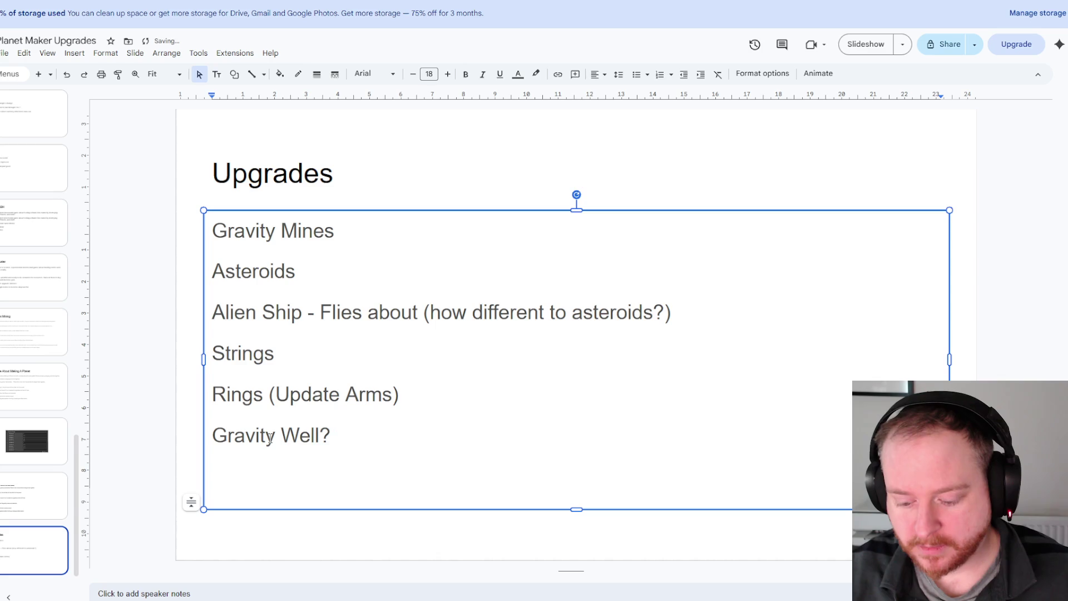
text(mouse)
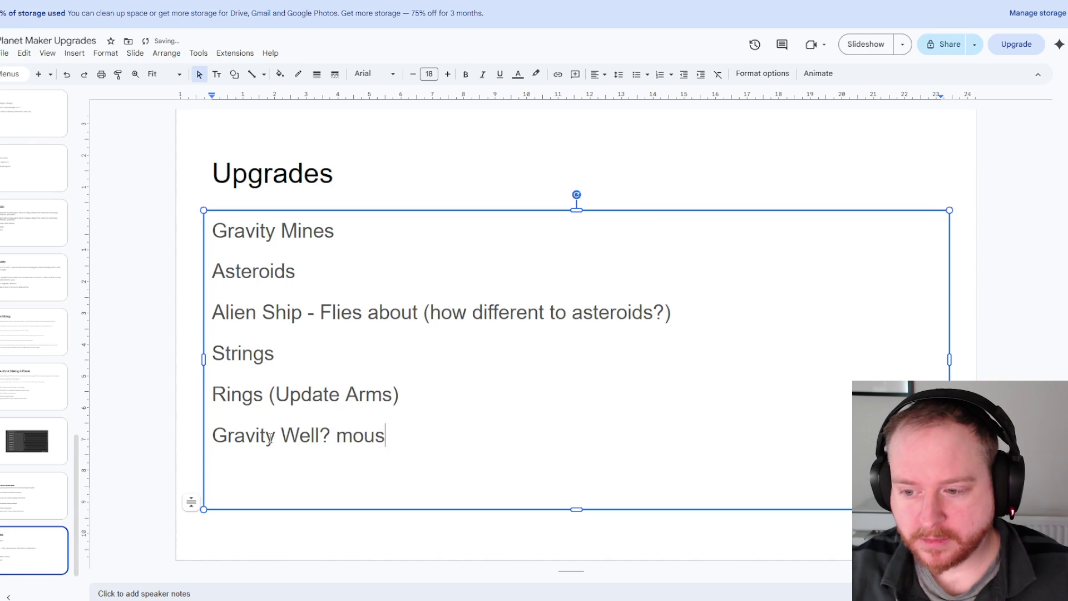
key(BackSpace)
key(BackSpace)
key(BackSpace)
key(BackSpace)
key(BackSpace)
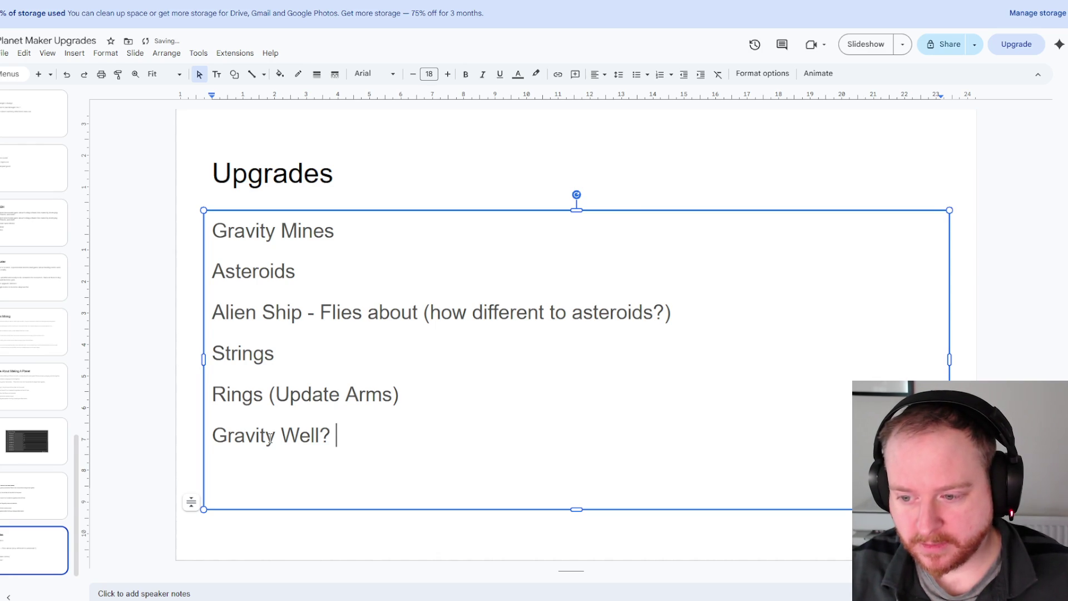
text(onmose ov)
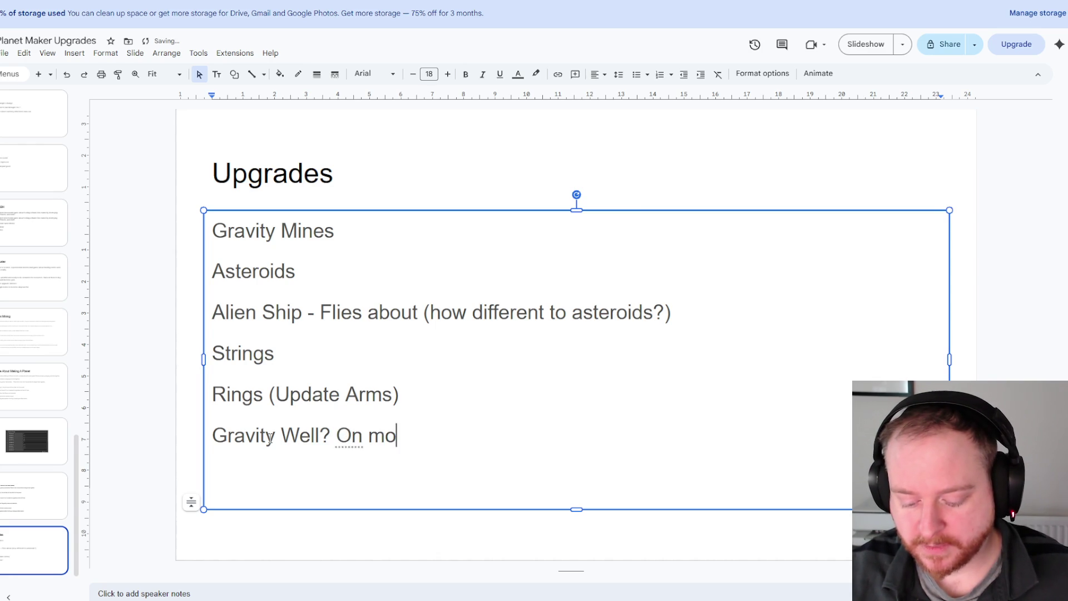
key(BackSpace)
key(BackSpace)
text(hover, extra pull)
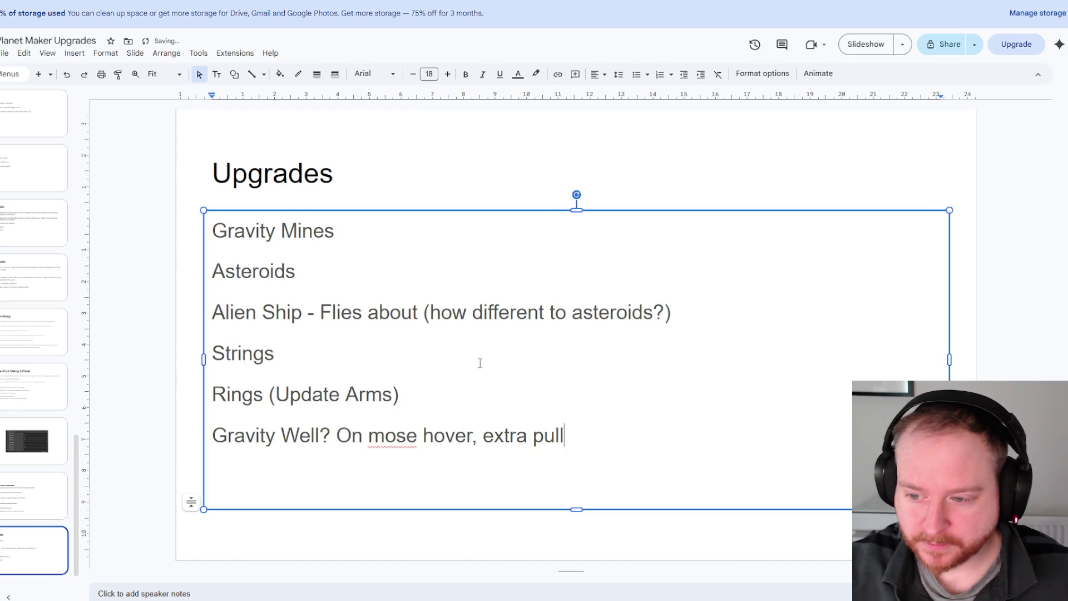
- Correct 'mose' to 'mouse' from the spelling suggestions and end the line with '?'
click(397, 436)
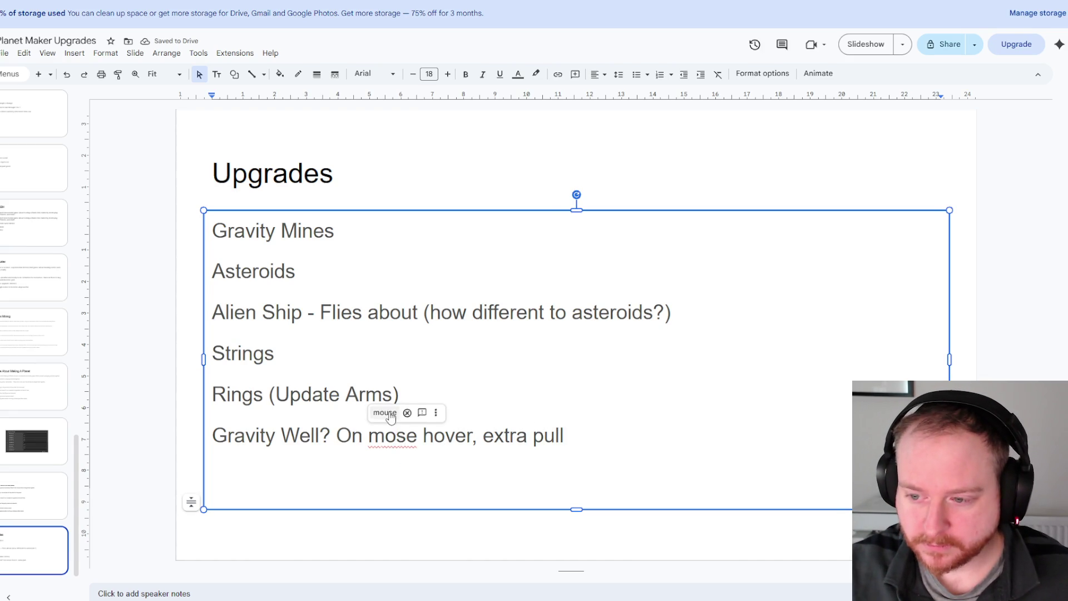
click(385, 412)
click(620, 437)
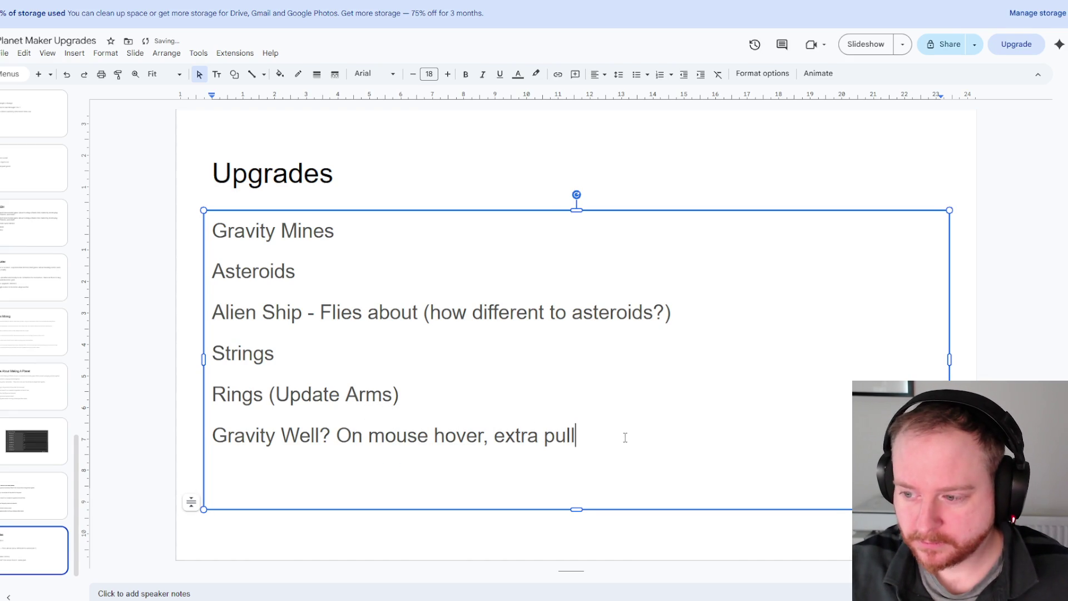
text(?)
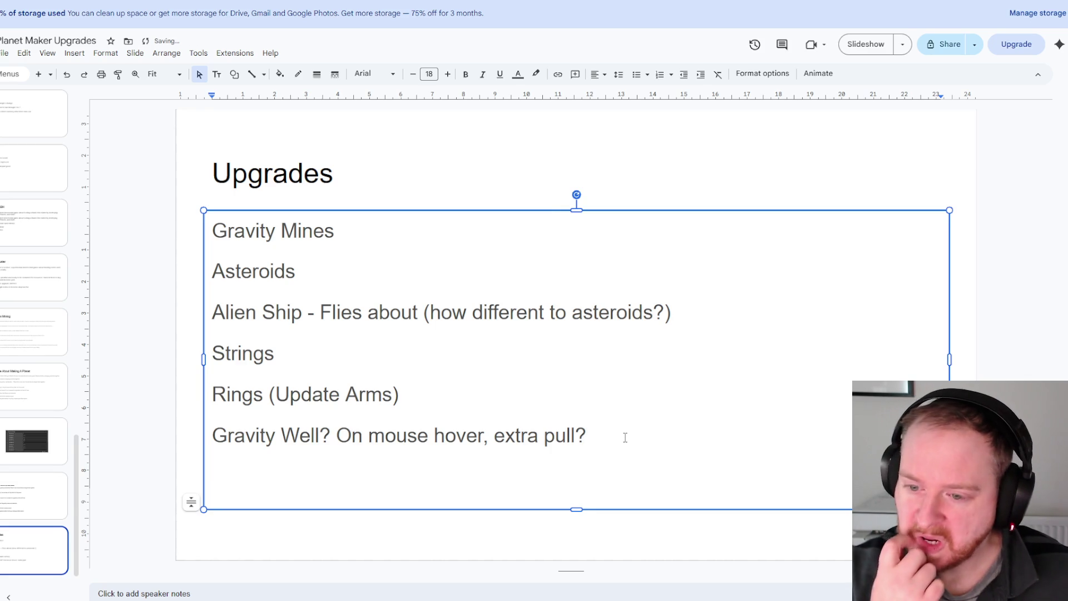
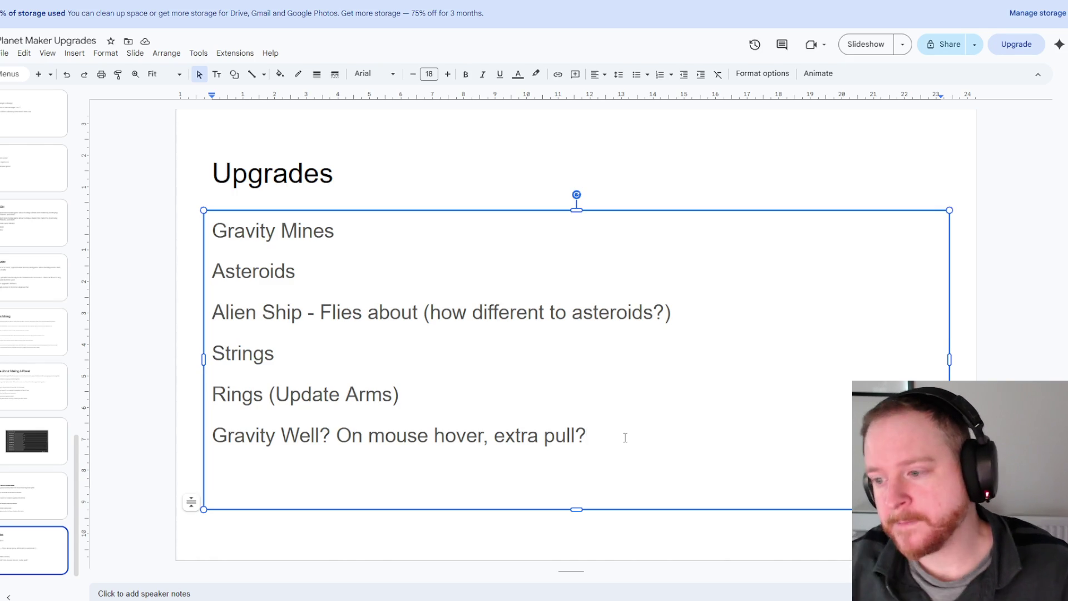
- Add a new item below Gravity Well reading 'Particle Giser (moves into another particle'
key(Return)
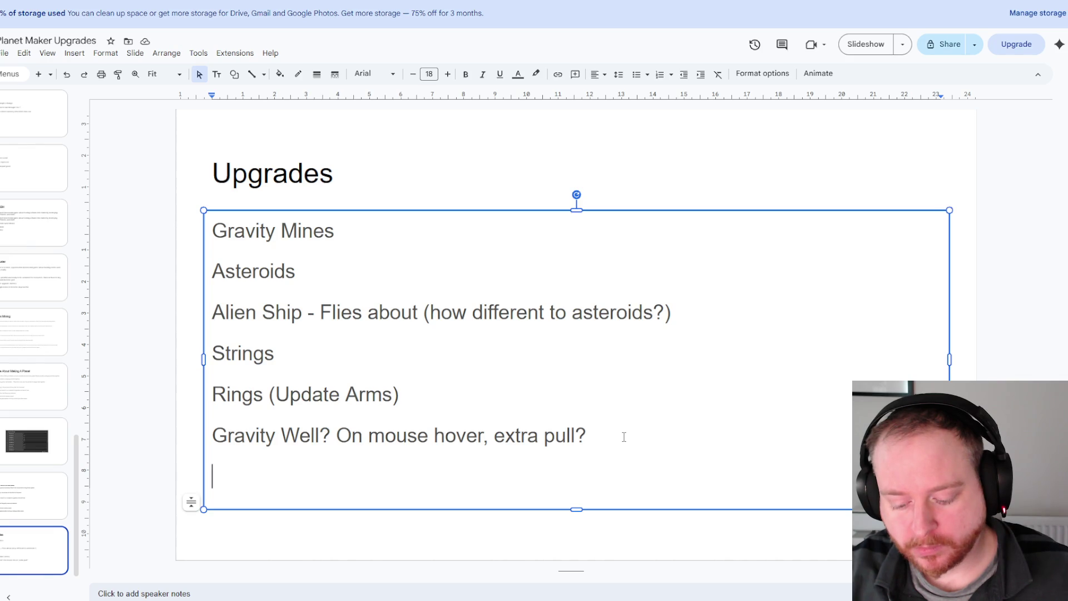
text(Gids)
key(BackSpace)
key(BackSpace)
text(ser)
key(BackSpace)
key(BackSpace)
key(BackSpace)
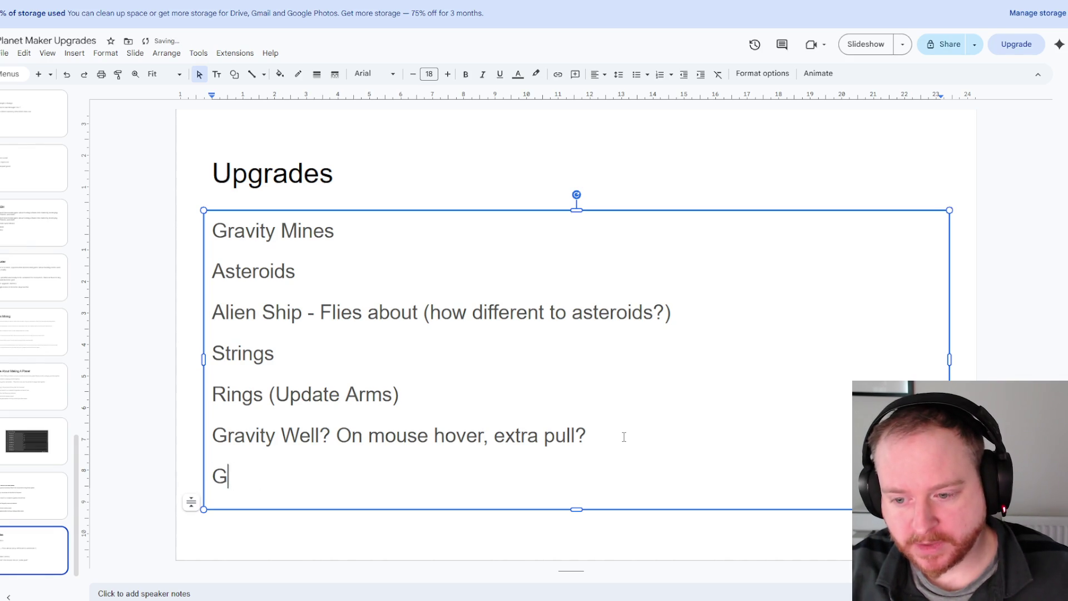
text(Particle )
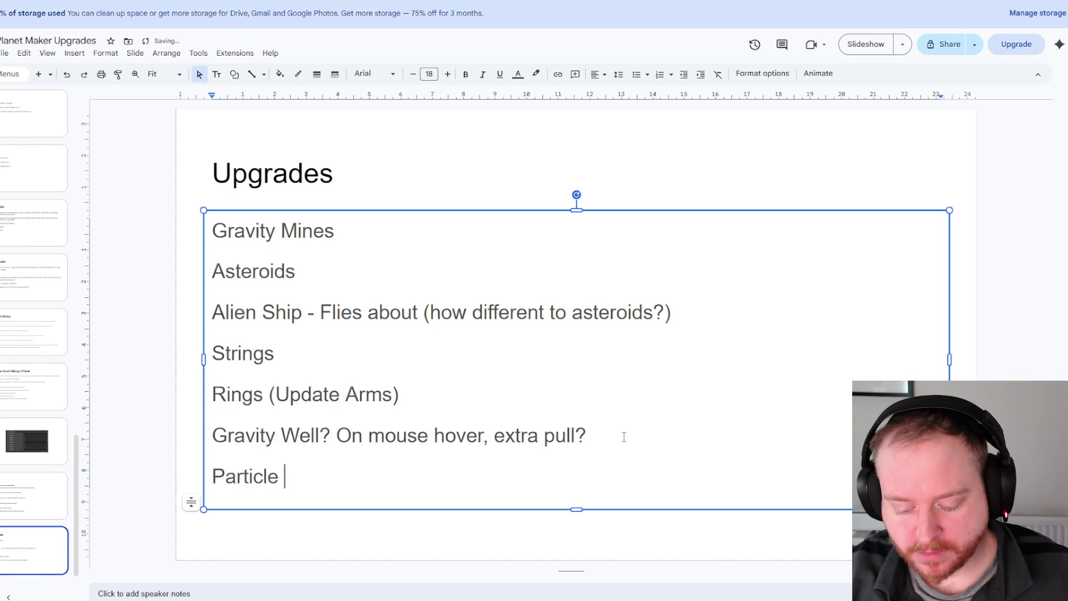
text(Giser )
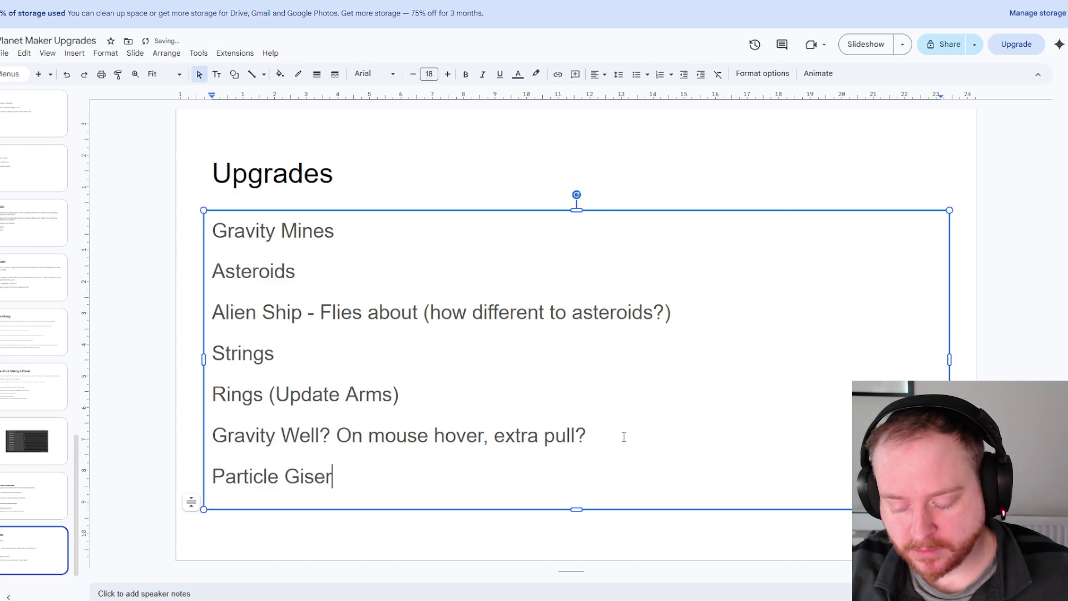
text(()
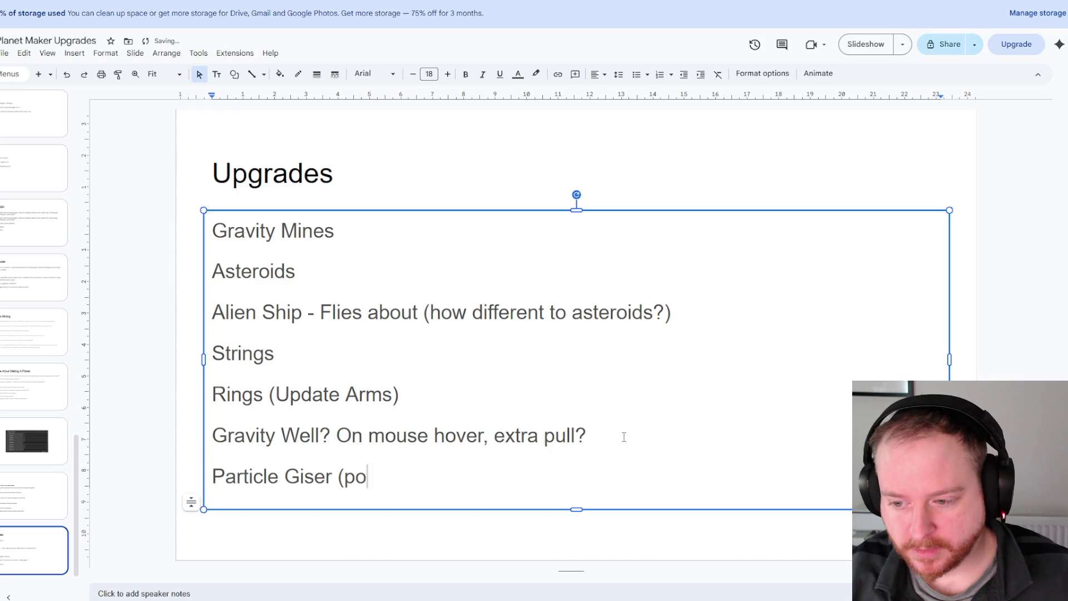
text(p)
key(BackSpace)
text(moves)
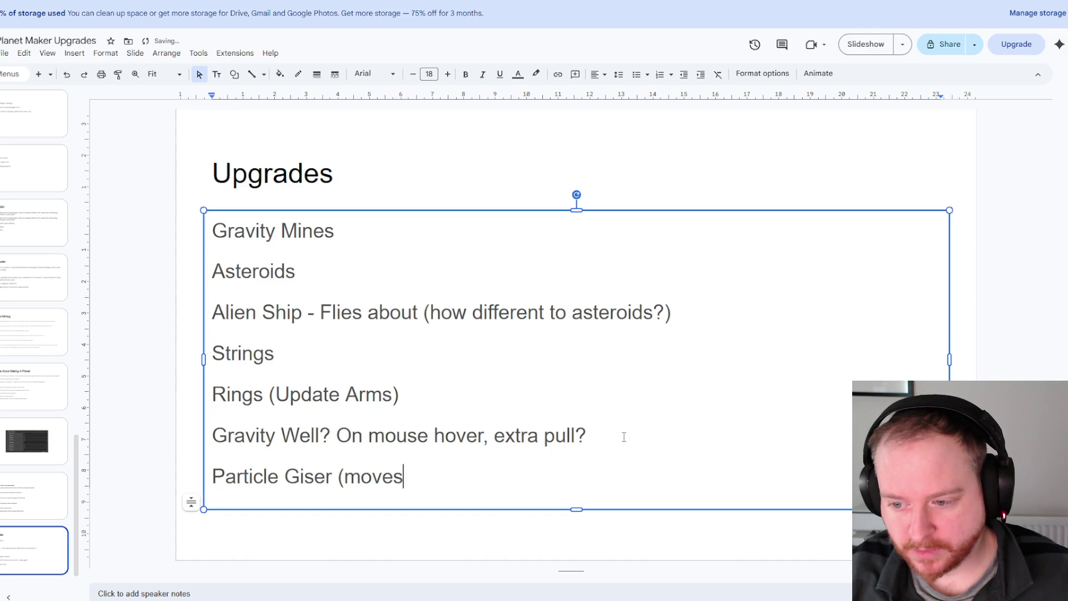
text( into another particle)
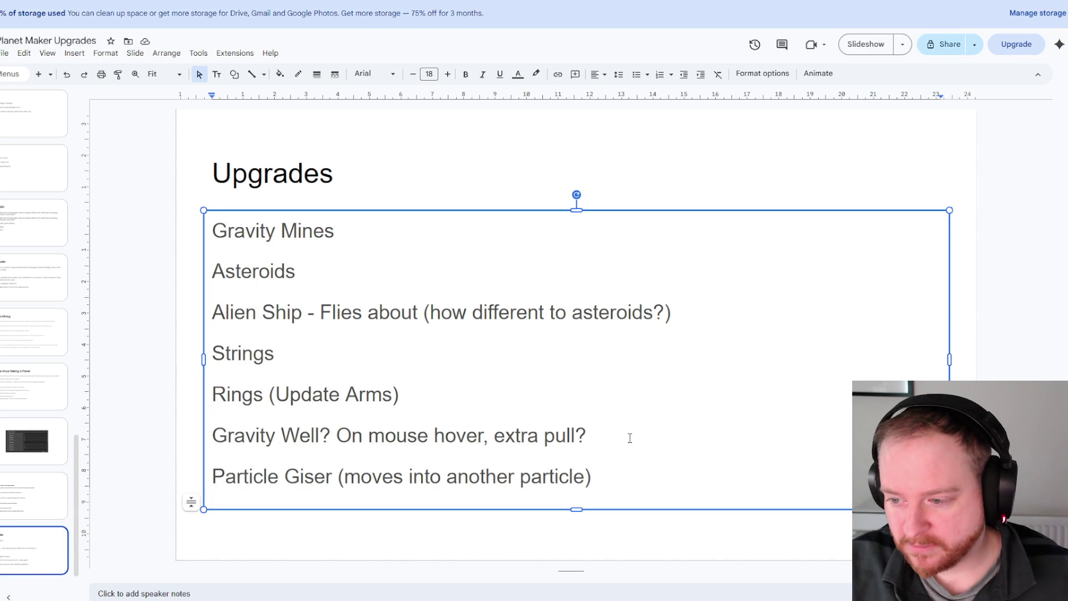
- Insert a new 'Instant Gravity Pulse' line after Gravity Well
double_click(625, 438)
click(627, 440)
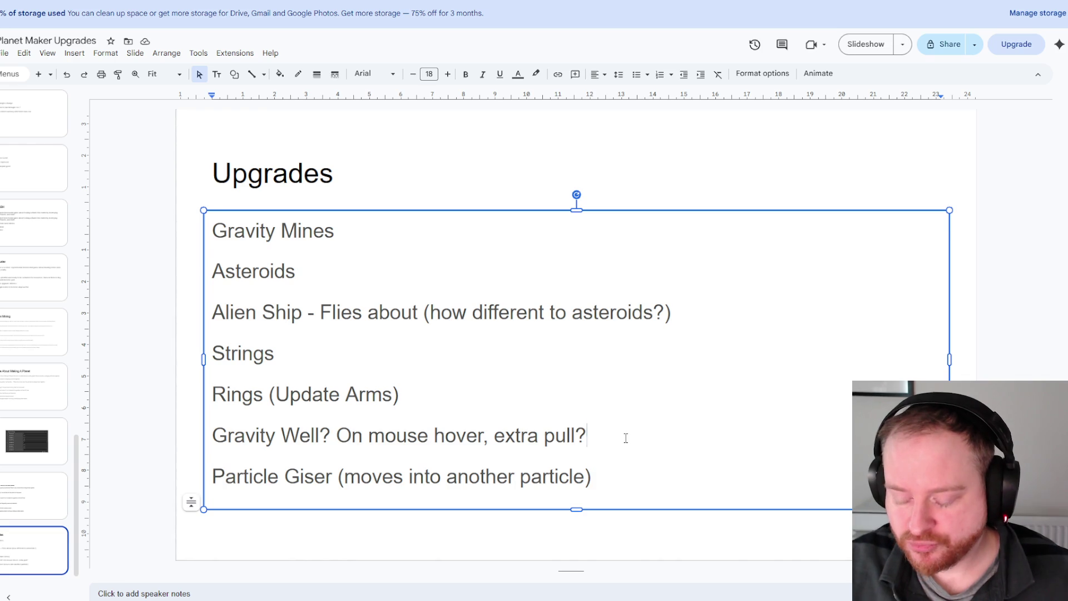
key(Return)
text(Ins)
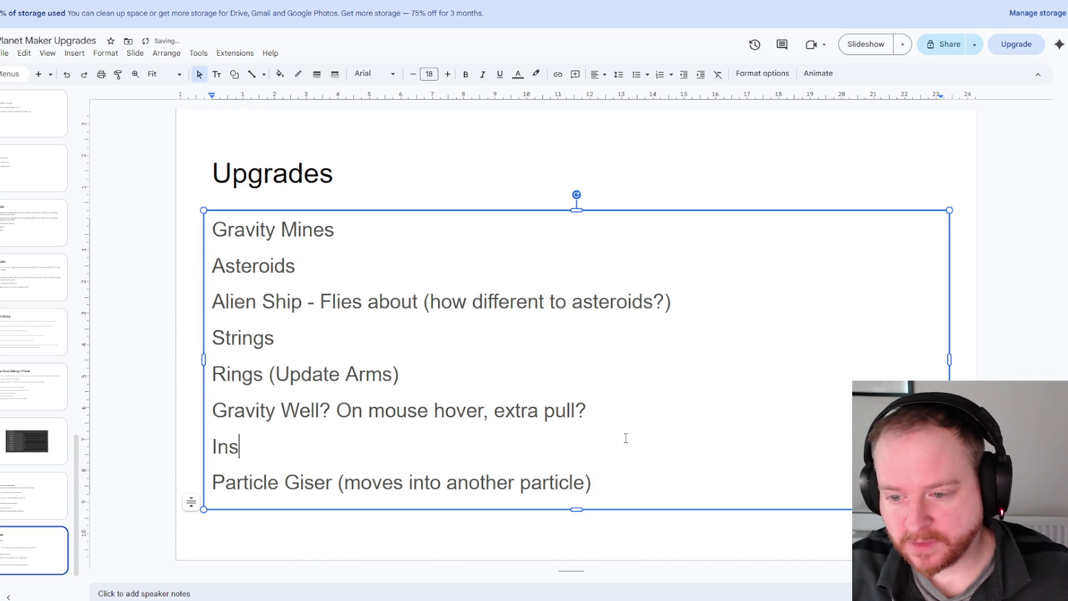
text(tant G)
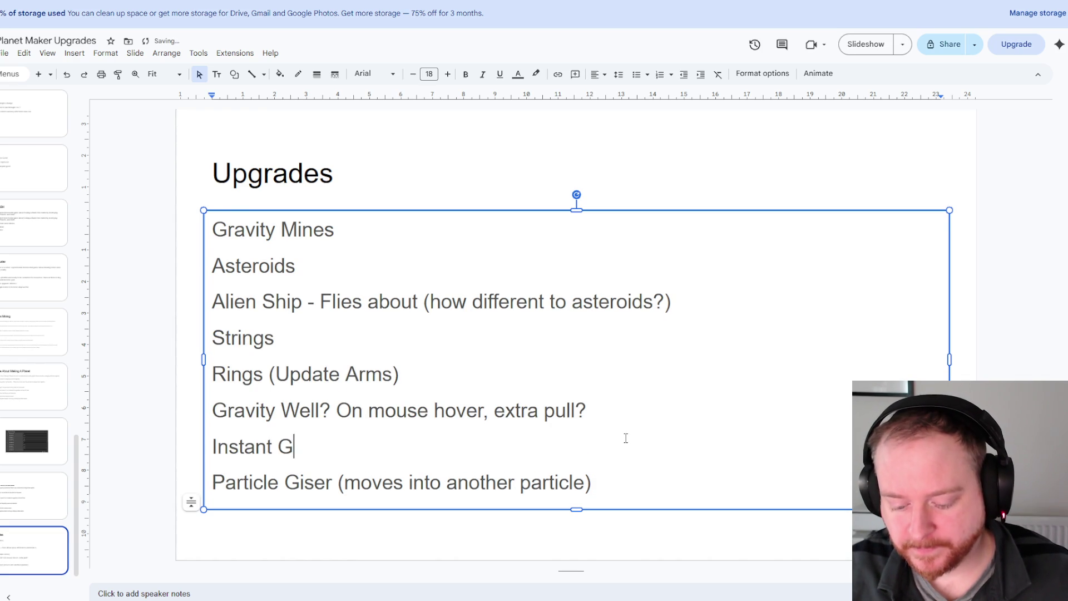
text(ravity Piu)
key(BackSpace)
key(BackSpace)
text(usle)
key(BackSpace)
key(BackSpace)
key(BackSpace)
text(lse)
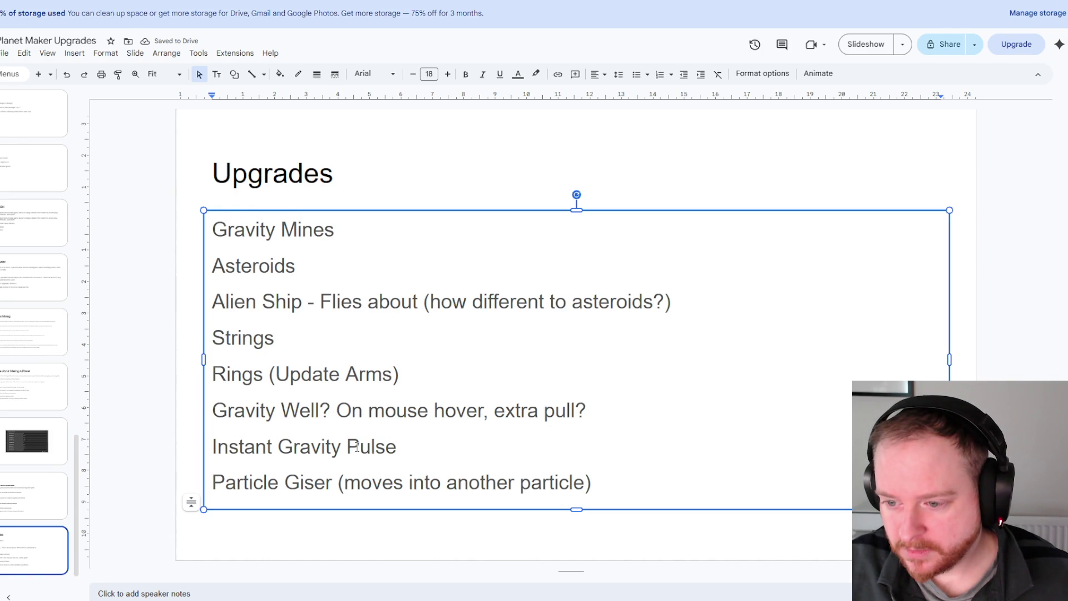
- Move the 'On mouse hover, extra pull' note to Instant Gravity Pulse, without its question mark
drag(344, 413, 587, 413)
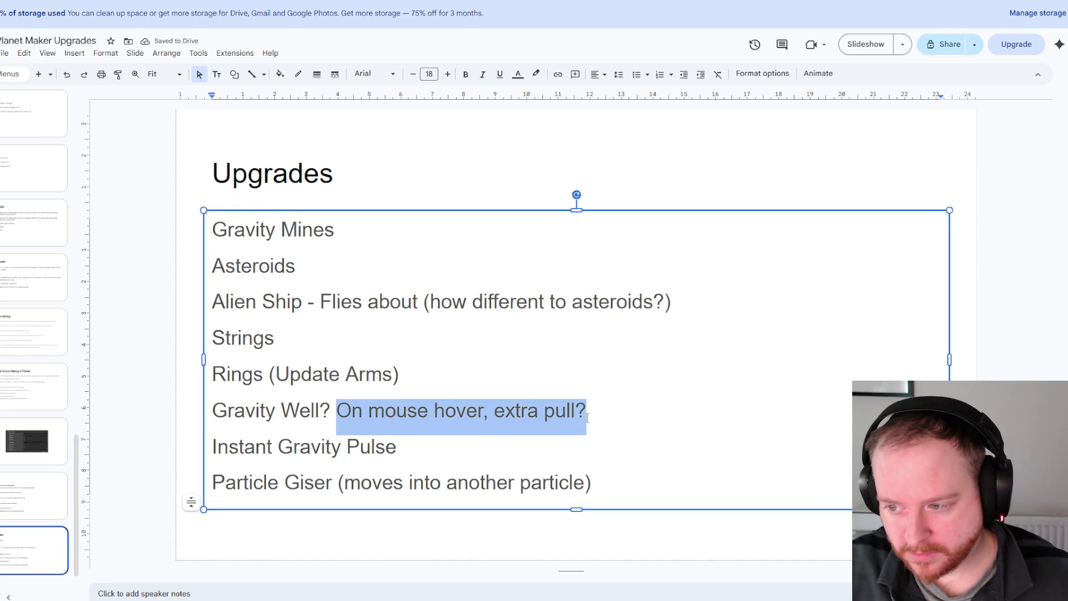
key(BackSpace)
click(526, 443)
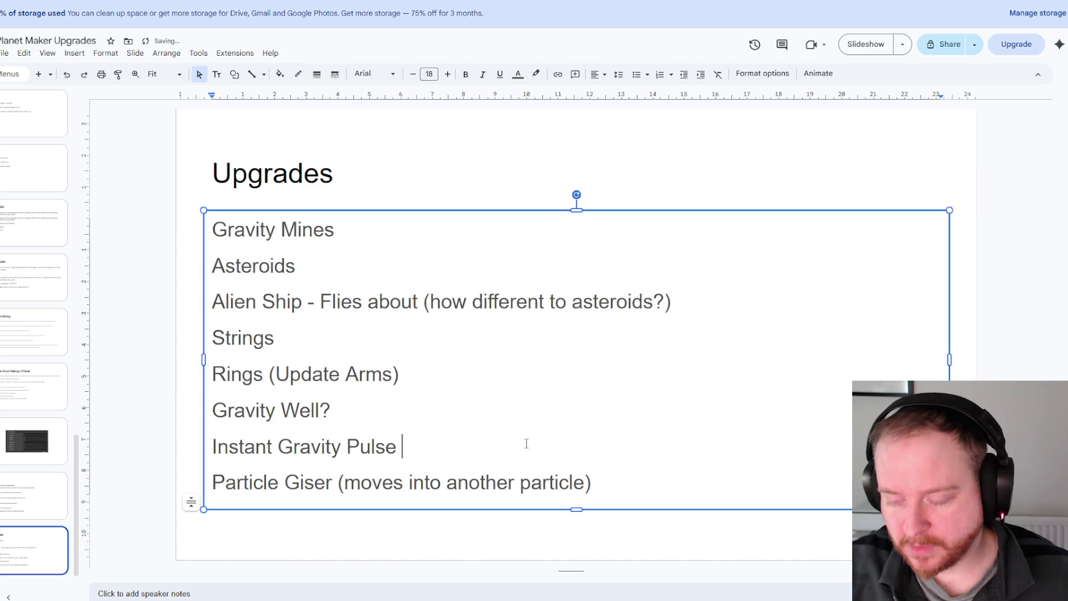
text(- On mouse hover, extra pull?)
double_click(661, 447)
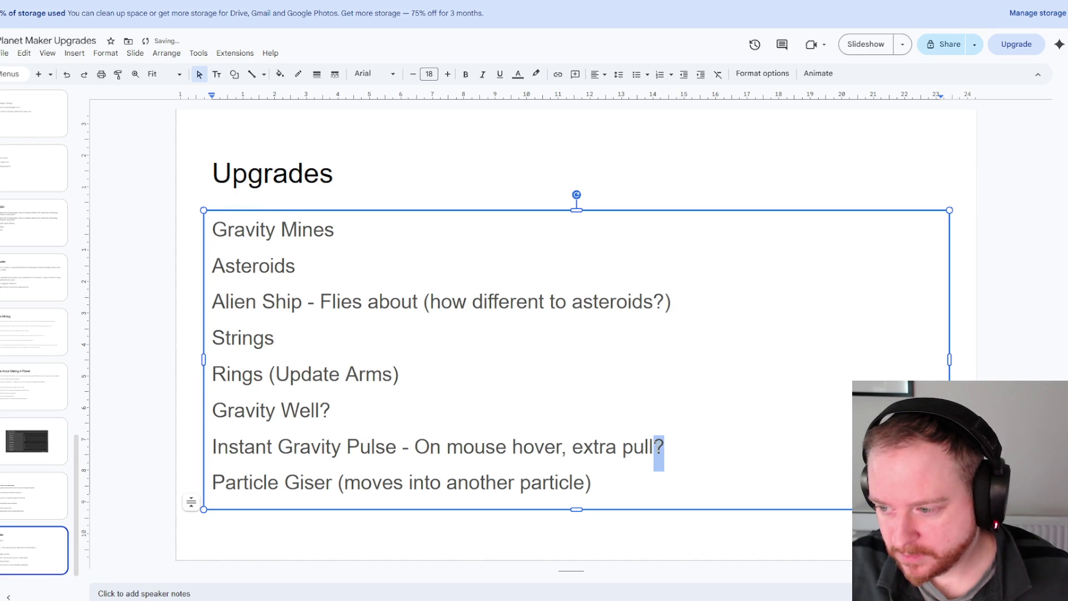
key(BackSpace)
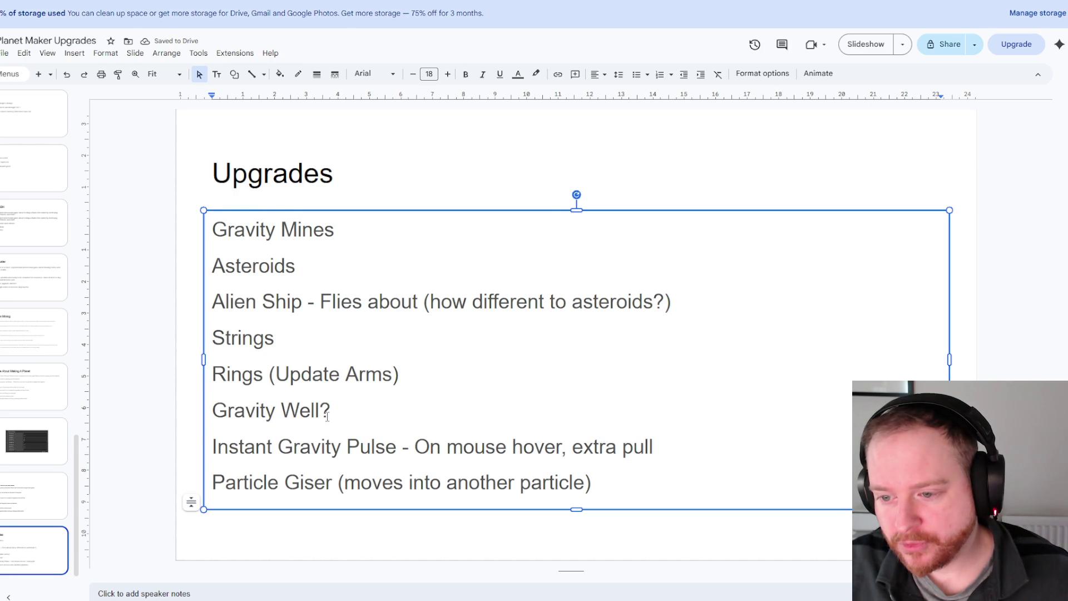
- Drop Gravity Well's question mark and begin its description, typing 'Reverse Gravity Mine'
click(332, 410)
key(BackSpace)
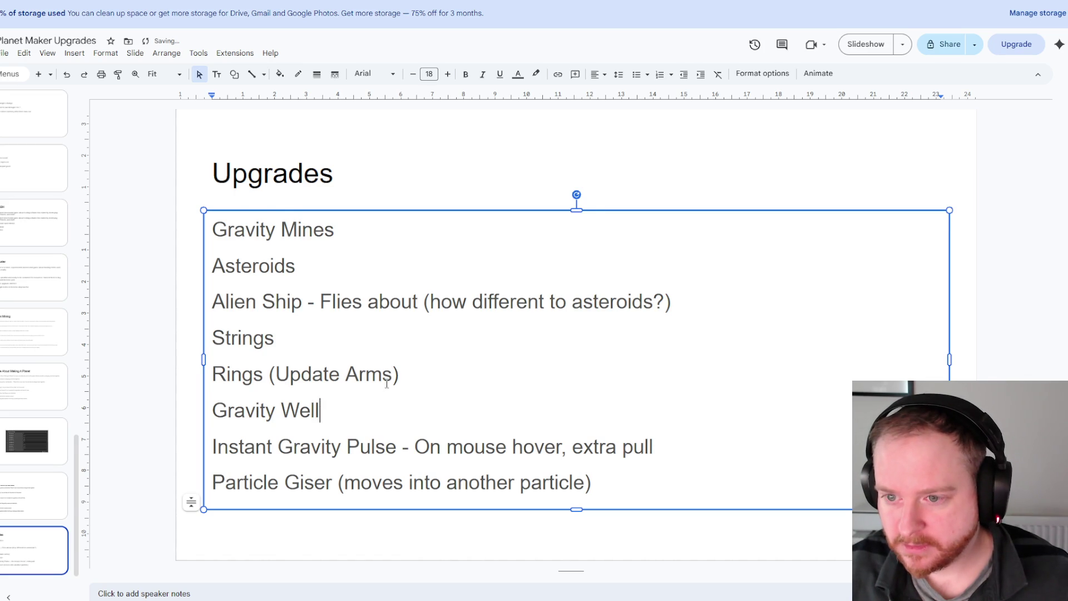
text( - )
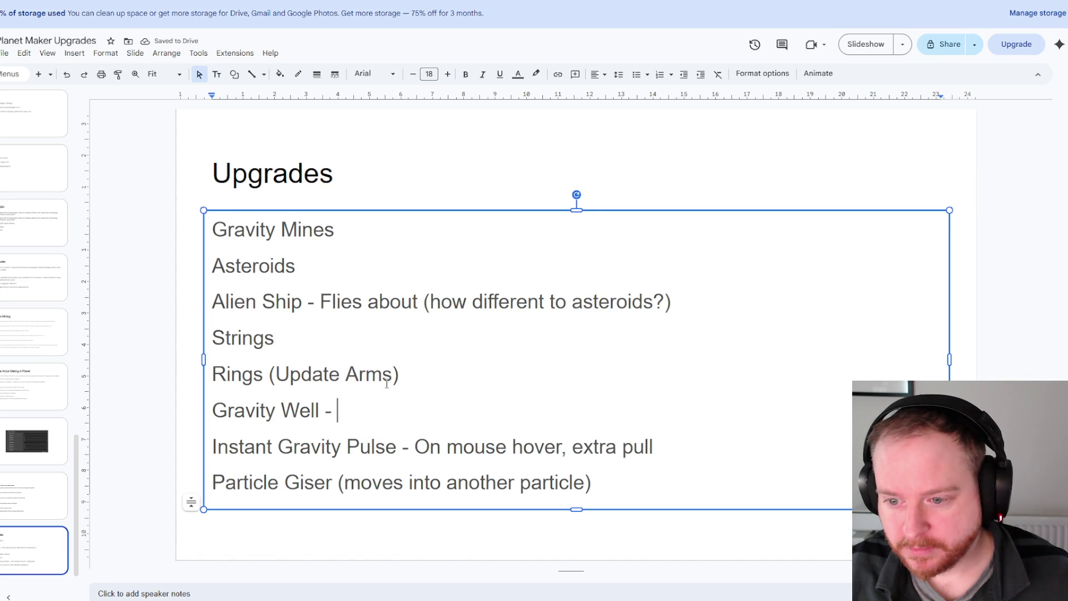
text(PO)
key(BackSpace)
text(ull)
key(BackSpace)
key(BackSpace)
key(BackSpace)
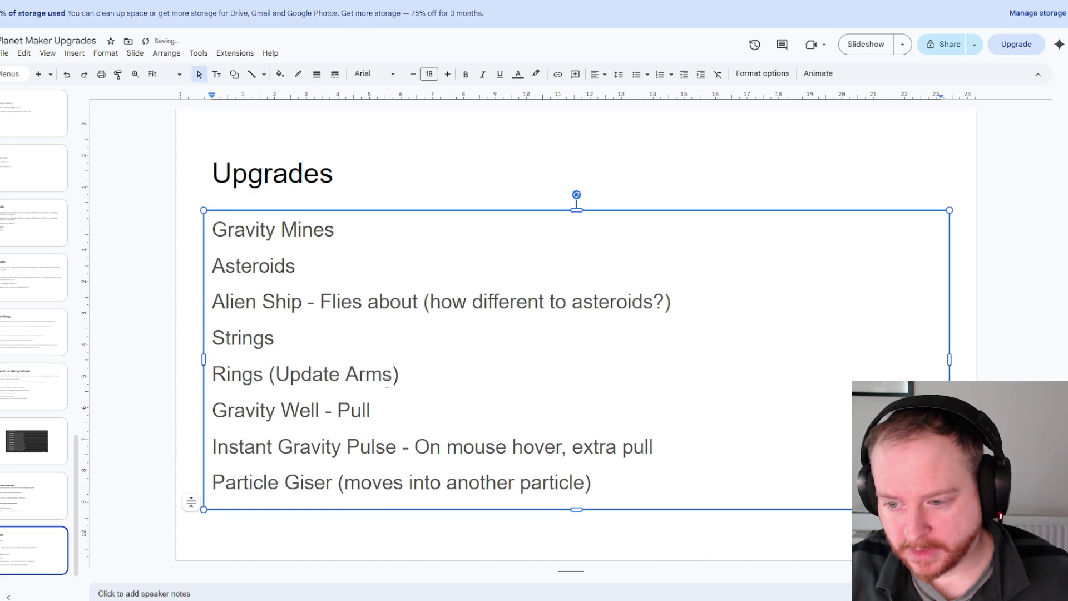
text(Re)
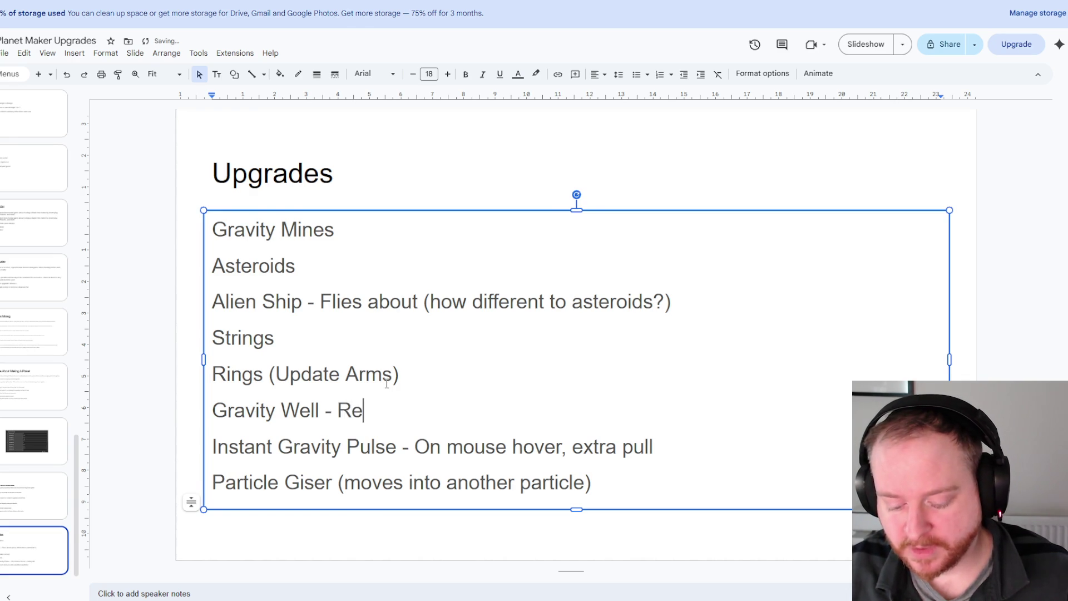
text(verse Gravity Mine)
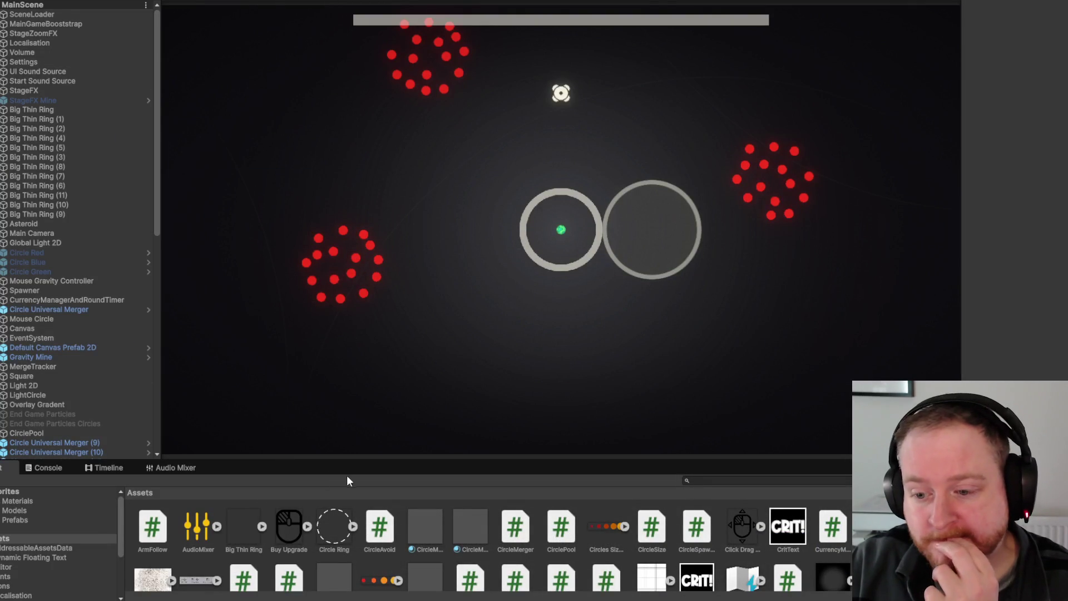
- Open Circle Universal Merger from Assets > Prefabs and inspect Arm 1's 1.6 × 0.19 scale
drag(348, 461, 350, 436)
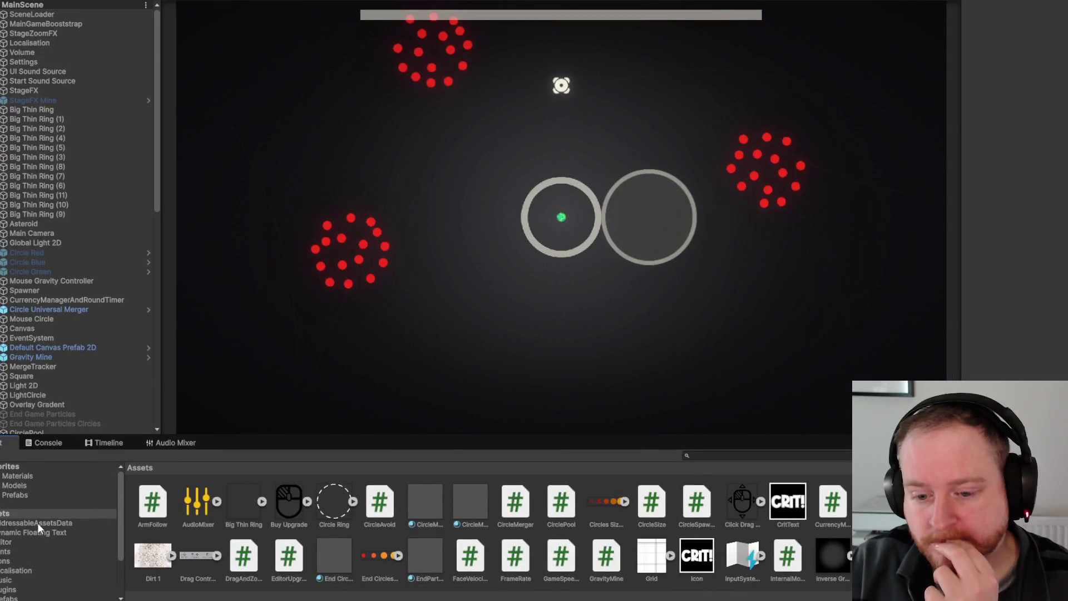
drag(231, 434, 232, 347)
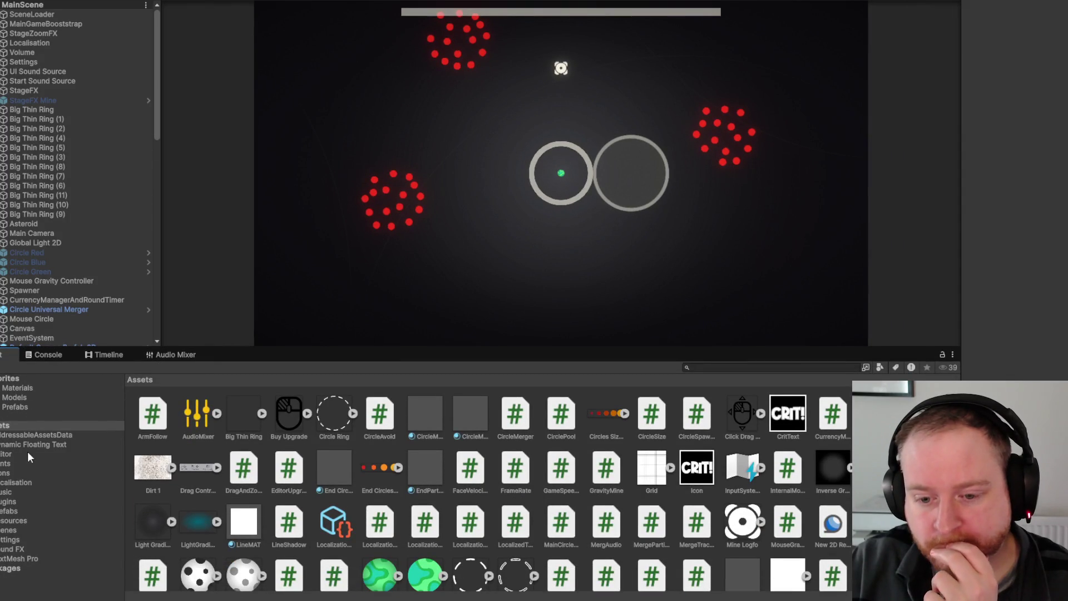
click(11, 511)
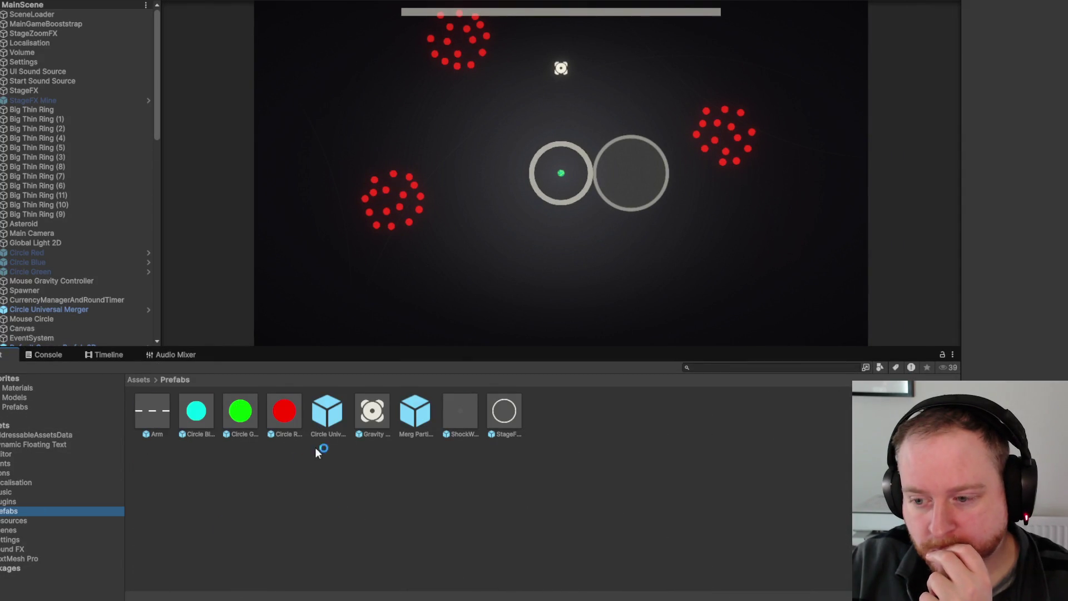
click(323, 412)
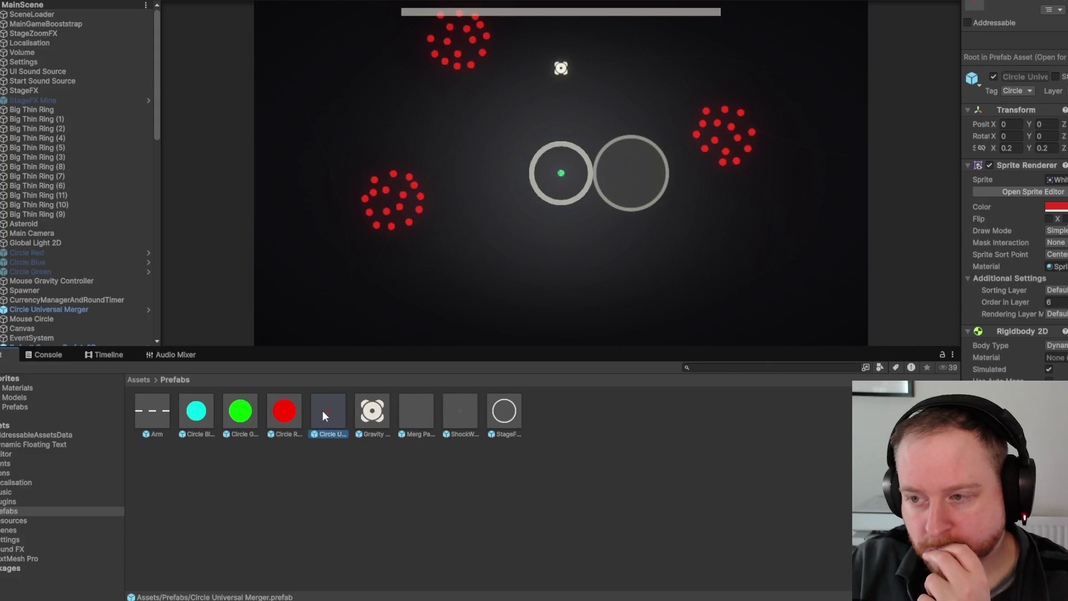
double_click(320, 411)
click(71, 30)
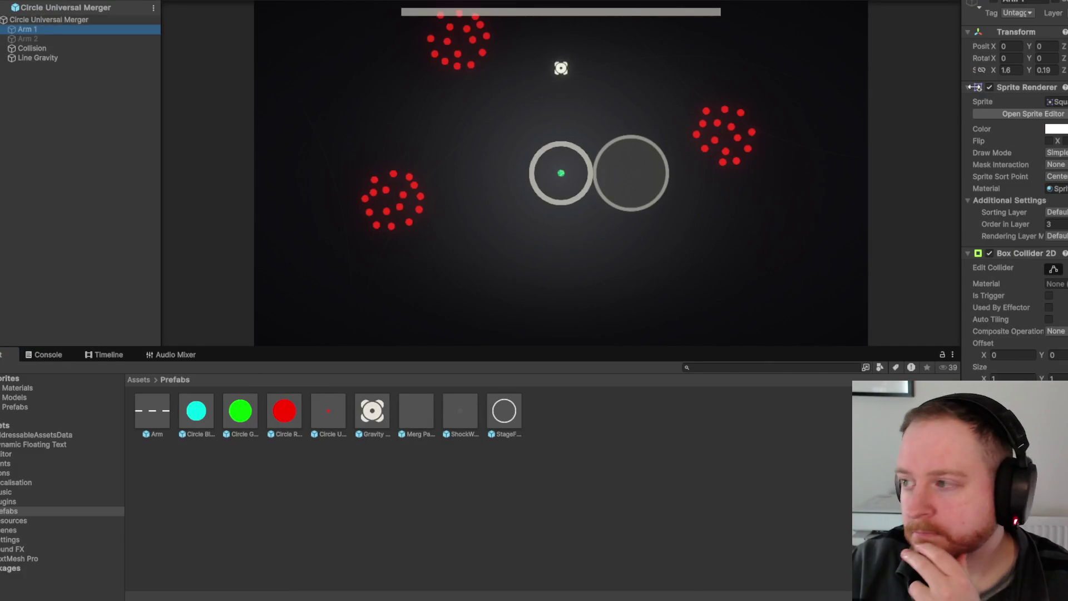
drag(960, 71, 779, 75)
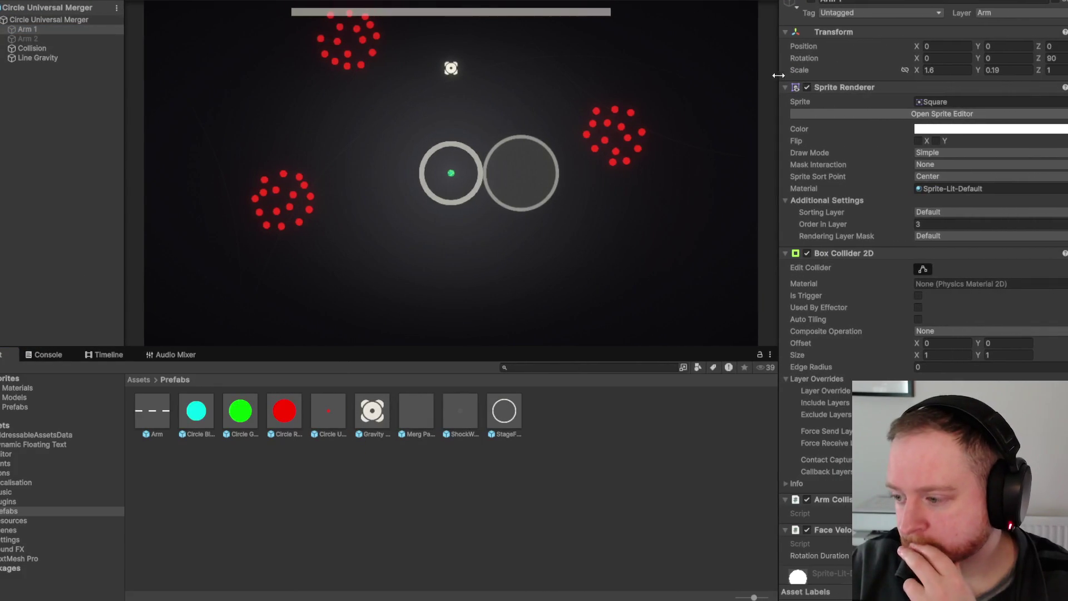
scroll(864, 192, down, 2)
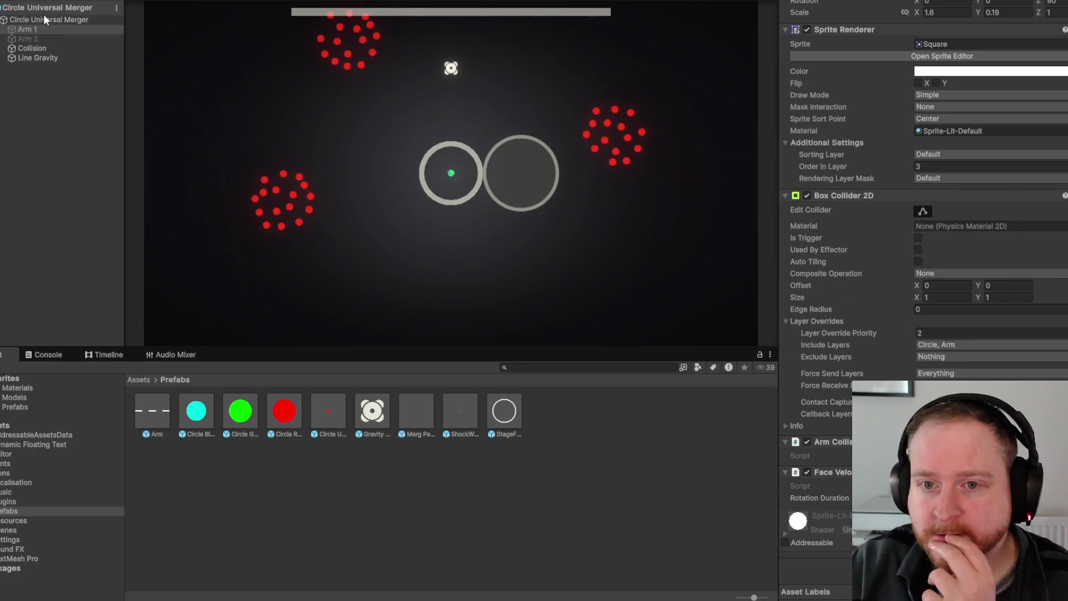
key(ctrl+p)
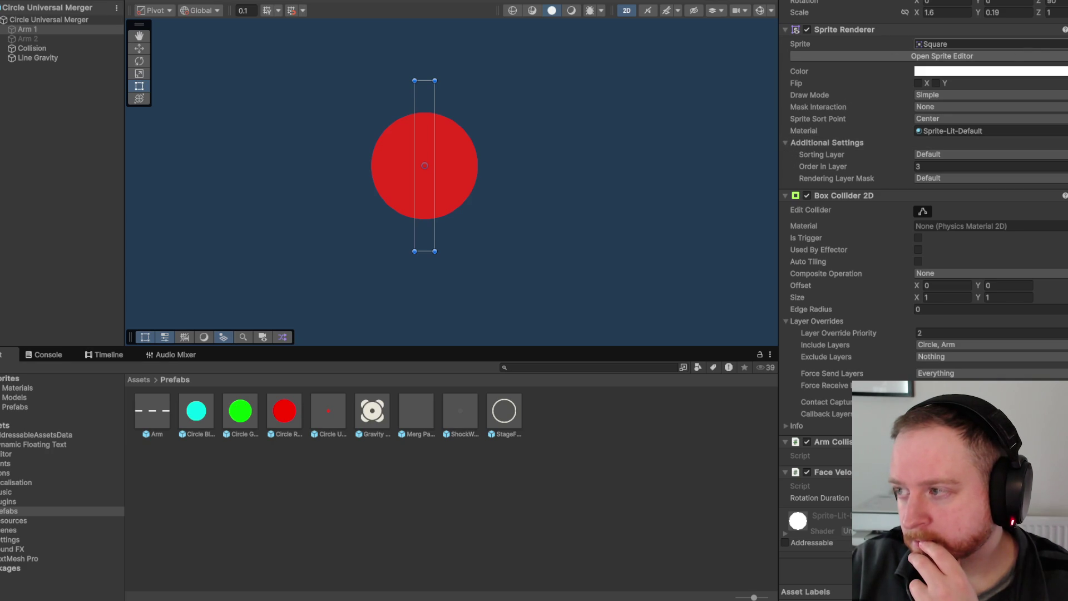
- Give Arm 1 the White Ring 200_0 sprite and a Z rotation of 0
click(1064, 44)
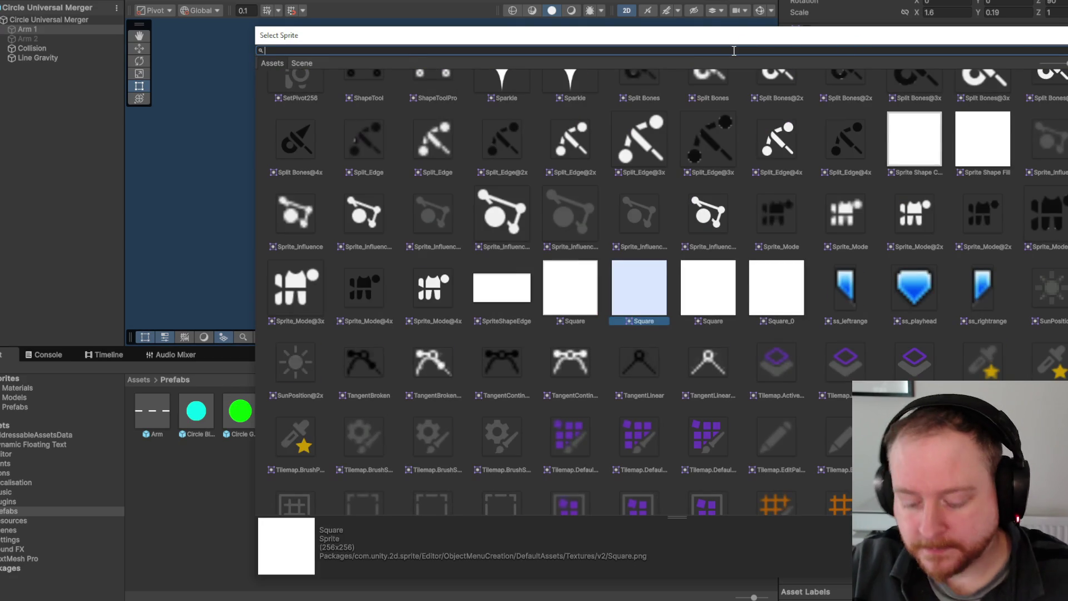
text(ring)
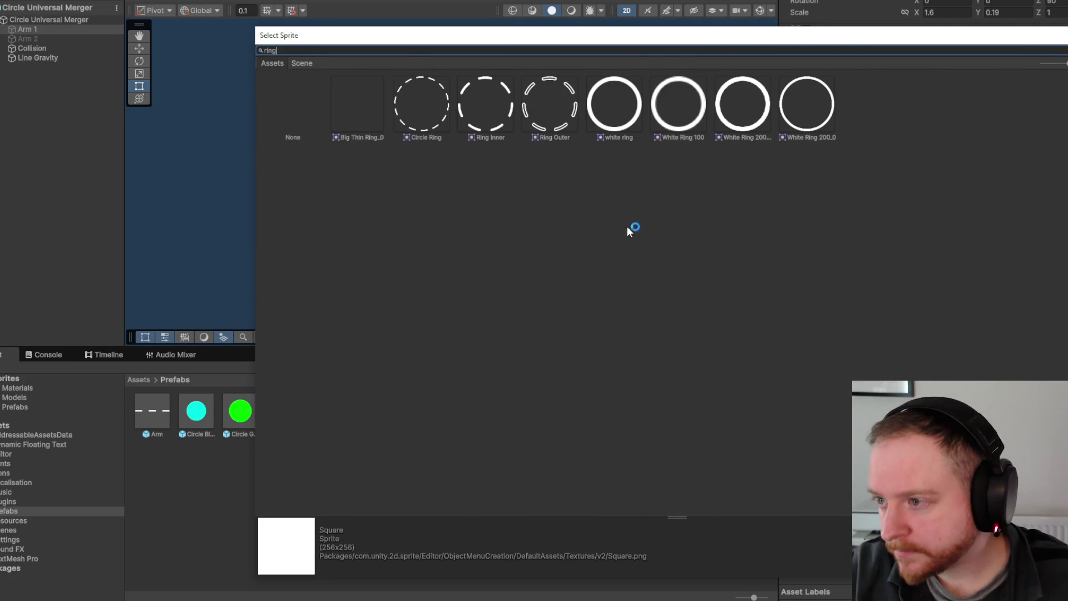
double_click(806, 106)
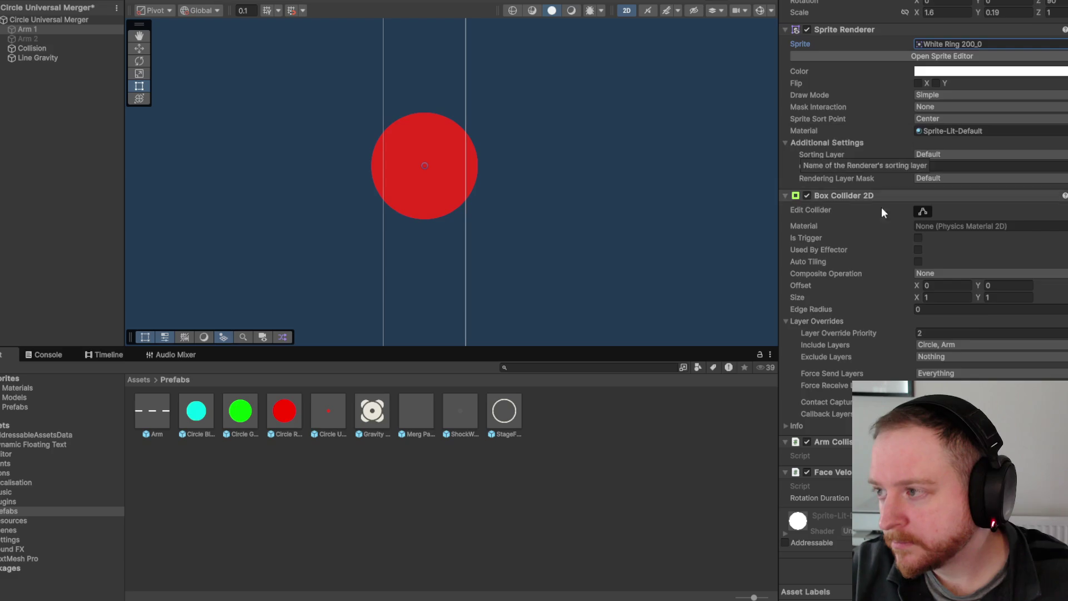
scroll(879, 200, up, 2)
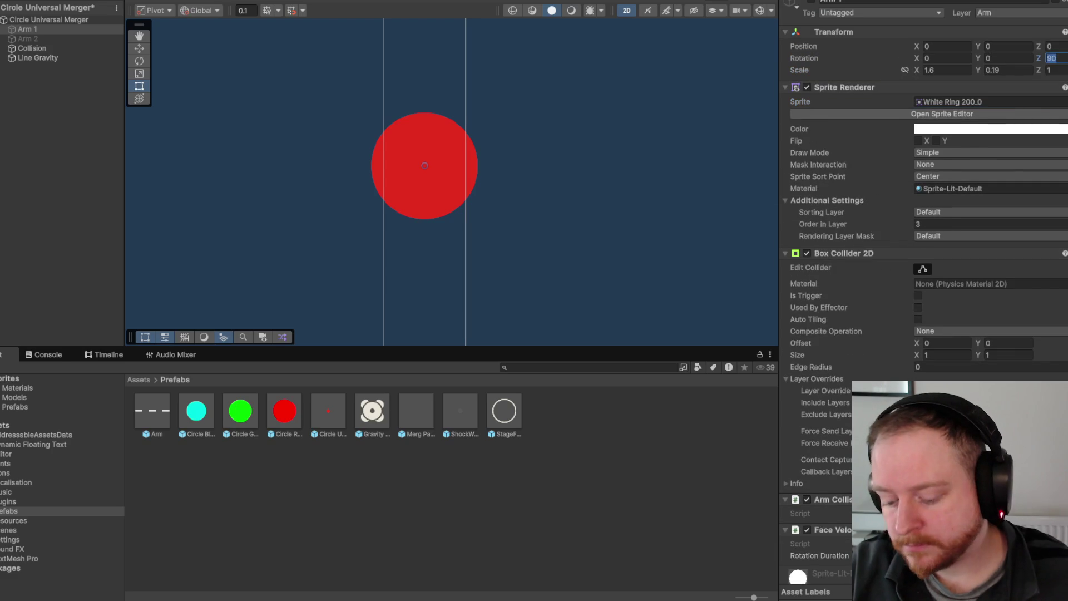
click(1054, 58)
text(0)
key(Return)
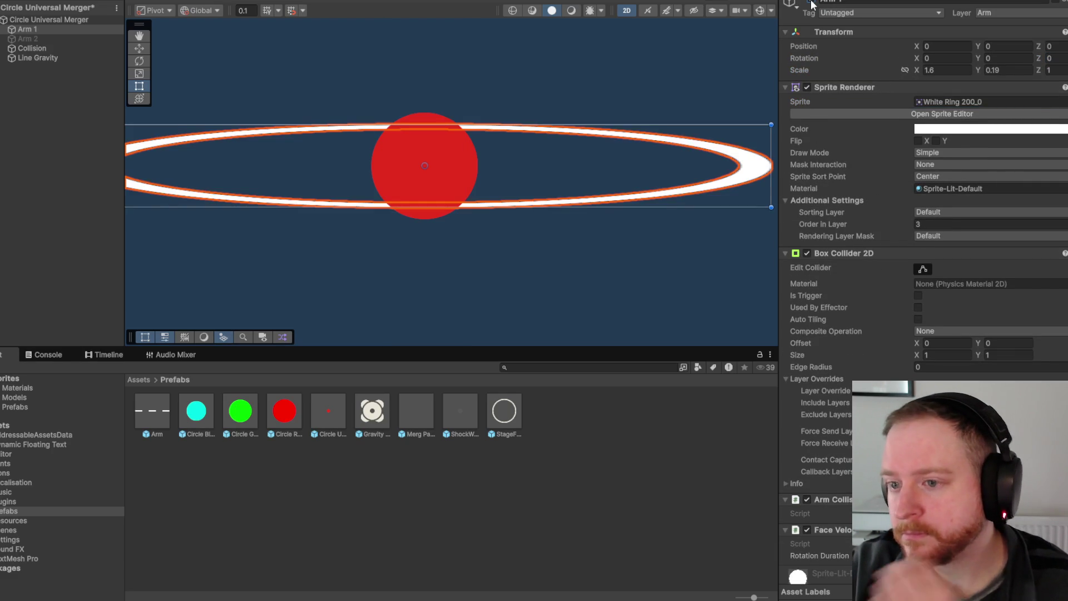
- Link Arm 1's scale axes and set a uniform scale of 0.34
click(951, 70)
text(1)
key(Tab)
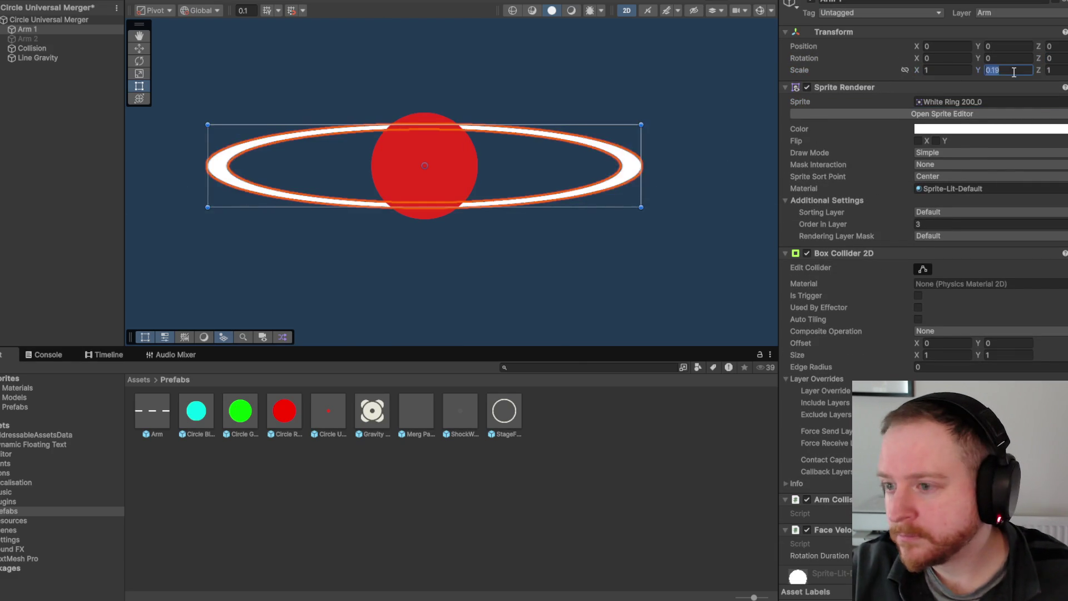
text(1)
drag(917, 67, 903, 70)
key(ctrl+z)
click(904, 71)
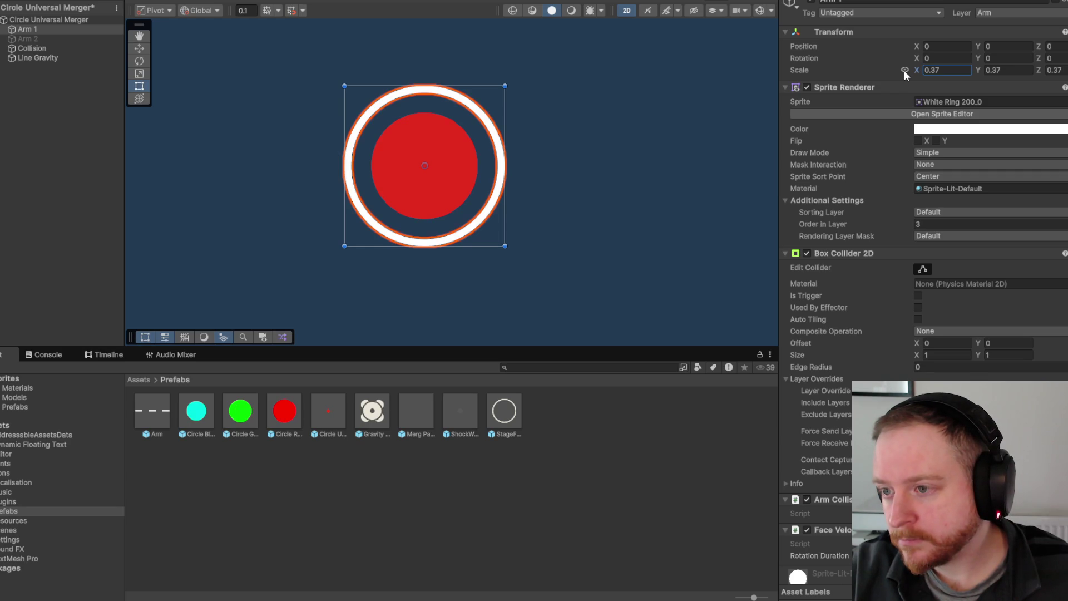
drag(903, 71, 903, 72)
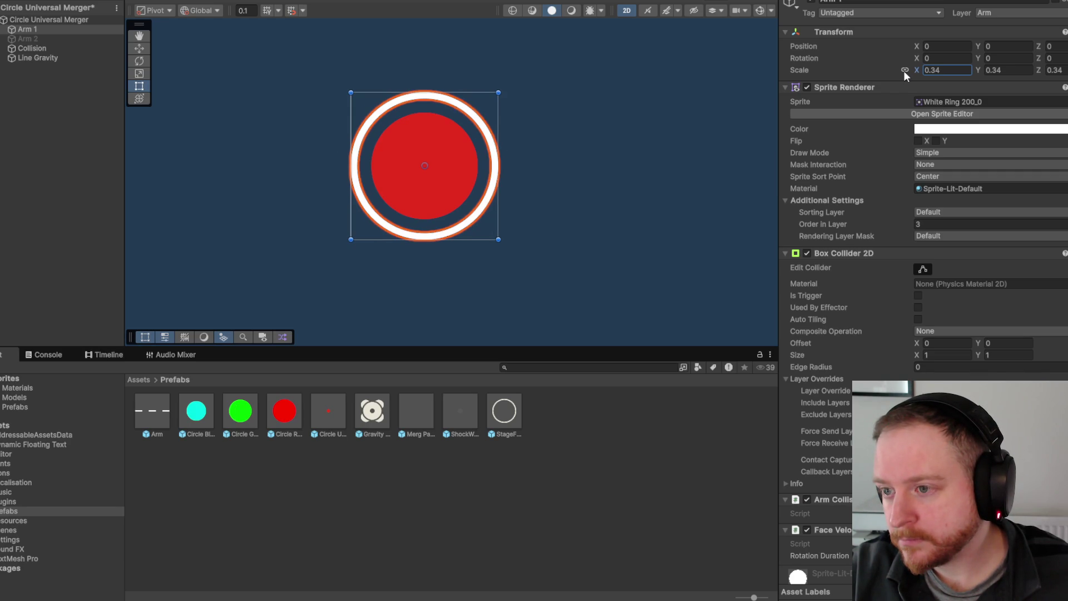
click(715, 121)
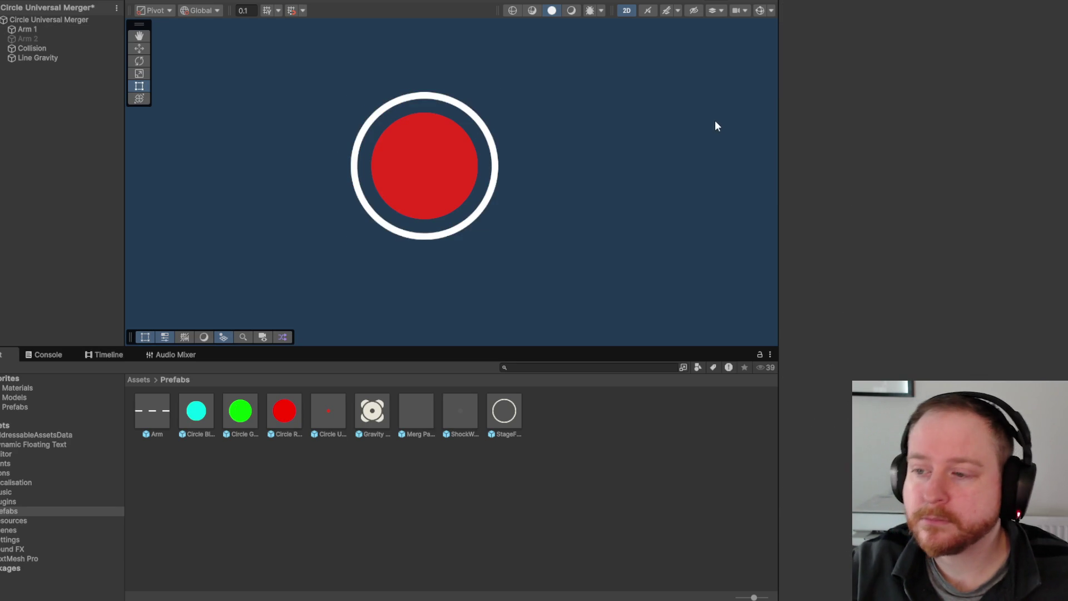
click(498, 151)
- Tint Arm 1's ring cream (E8E4D8) instead of white
click(937, 128)
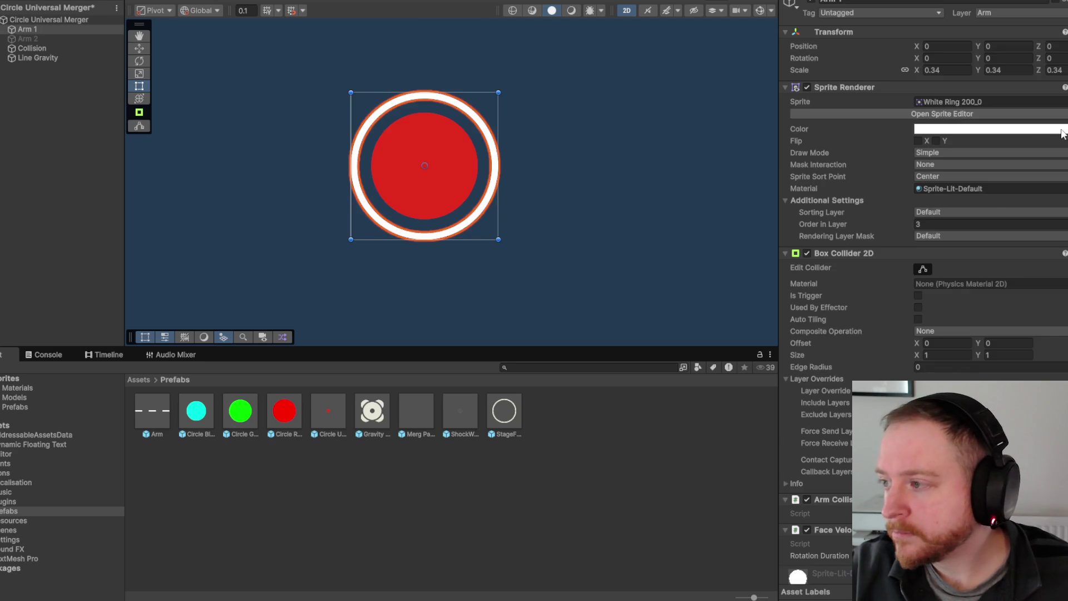
drag(1000, 192, 1004, 198)
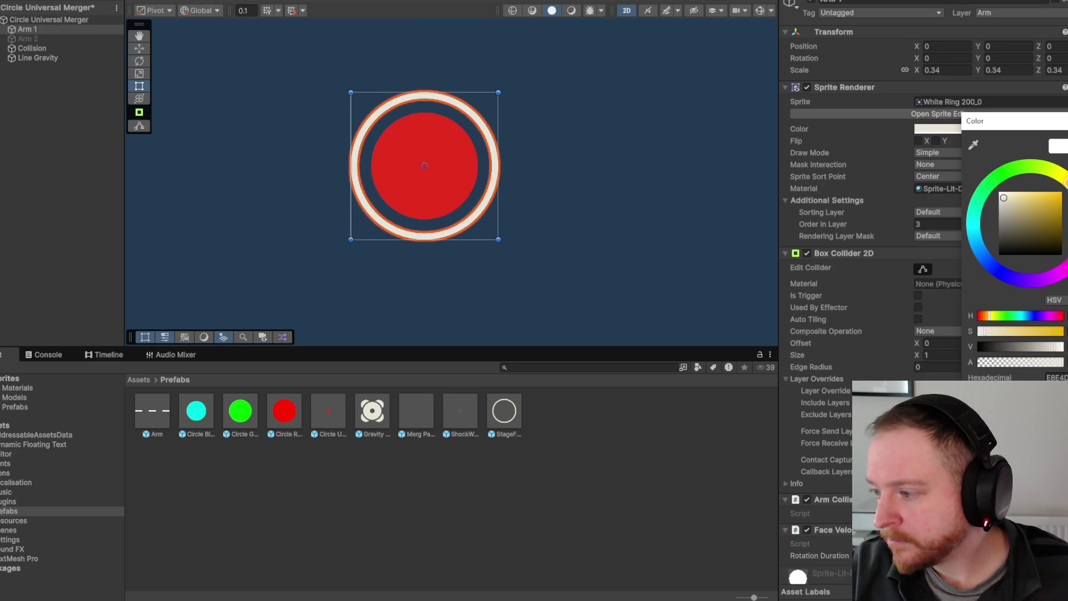
click(751, 198)
scroll(613, 151, down, 3)
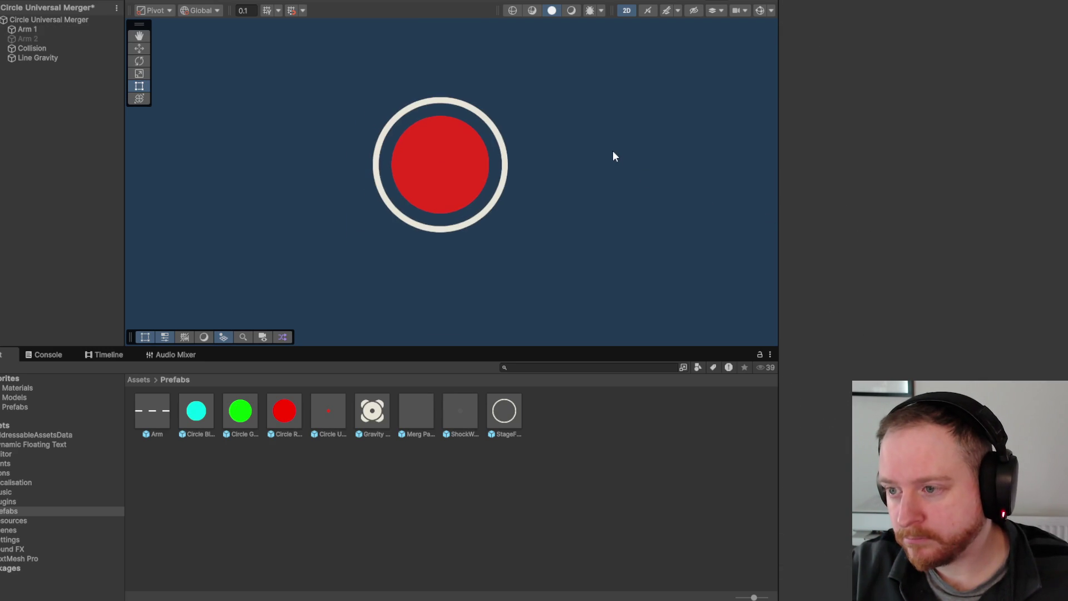
scroll(615, 153, down, 5)
scroll(654, 157, up, 2)
scroll(549, 148, up, 5)
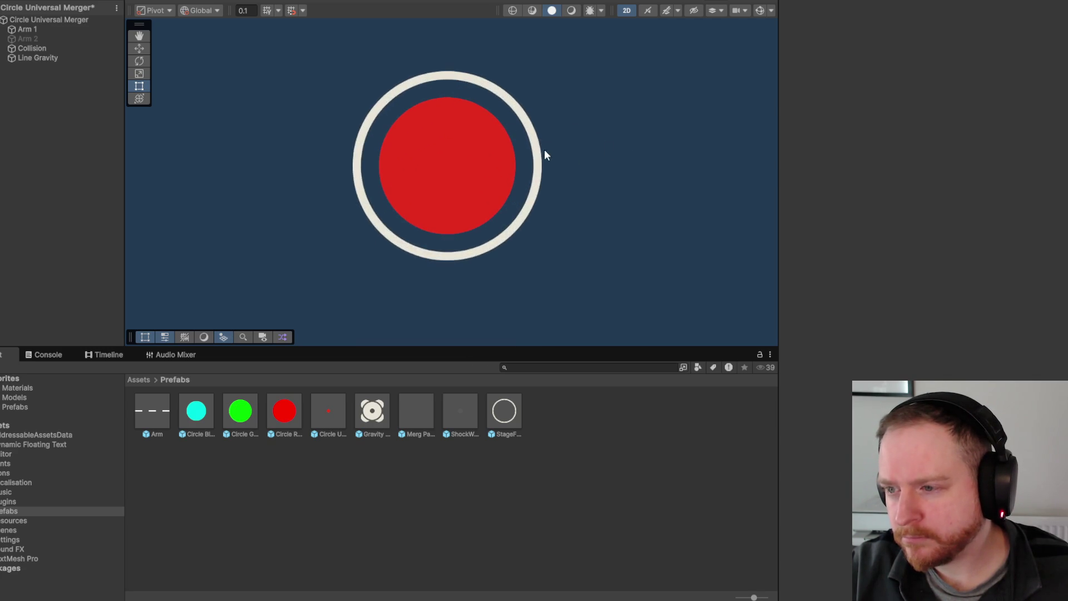
click(536, 160)
click(921, 129)
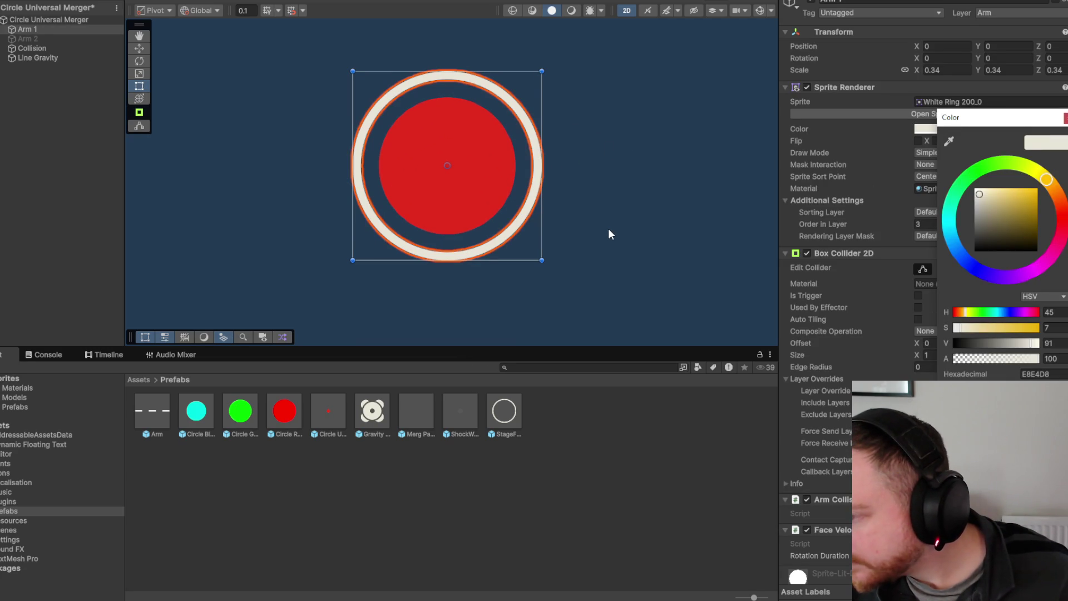
- Give Arm 2 the White Ring 200_0 sprite
click(51, 39)
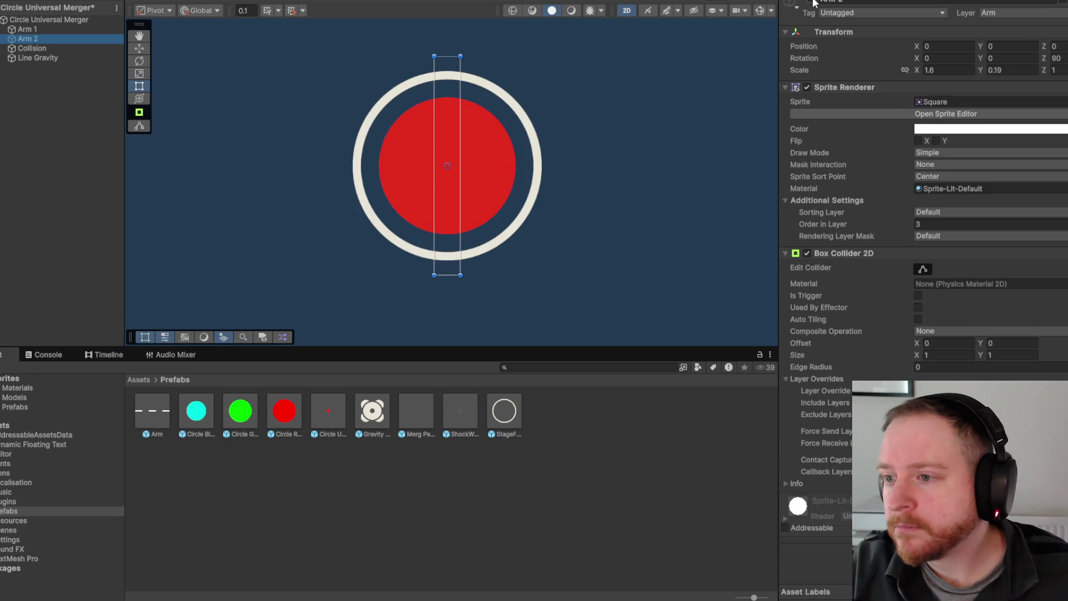
click(1063, 101)
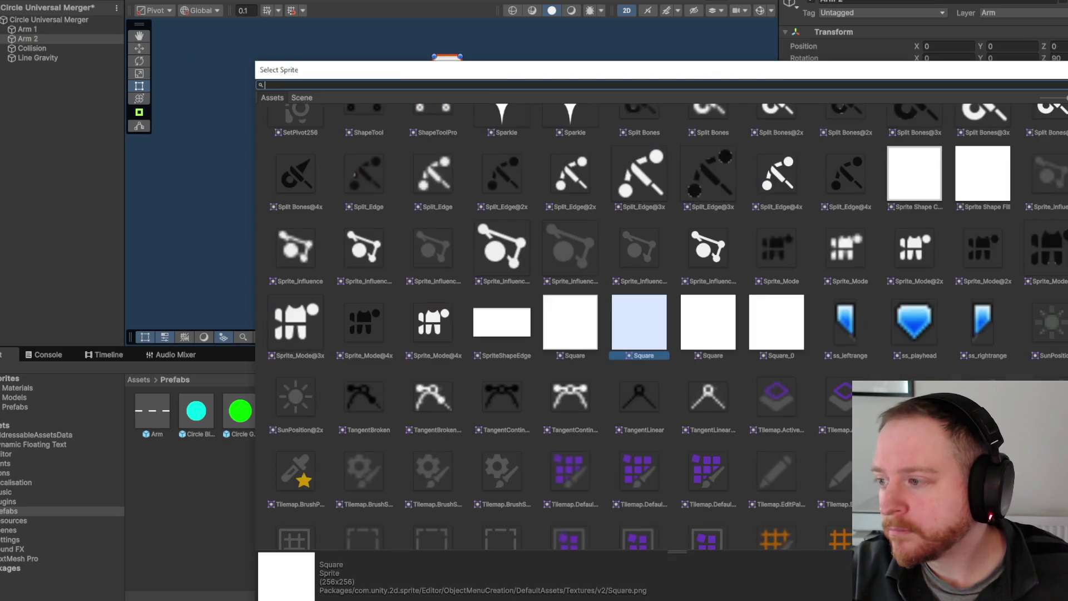
text(rinbg)
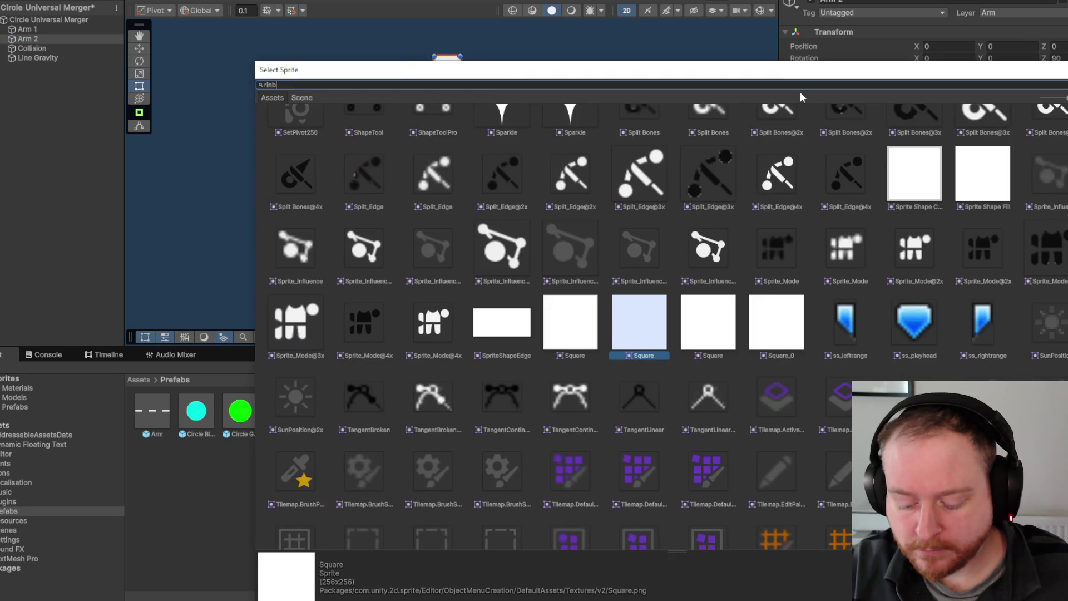
key(BackSpace)
key(BackSpace)
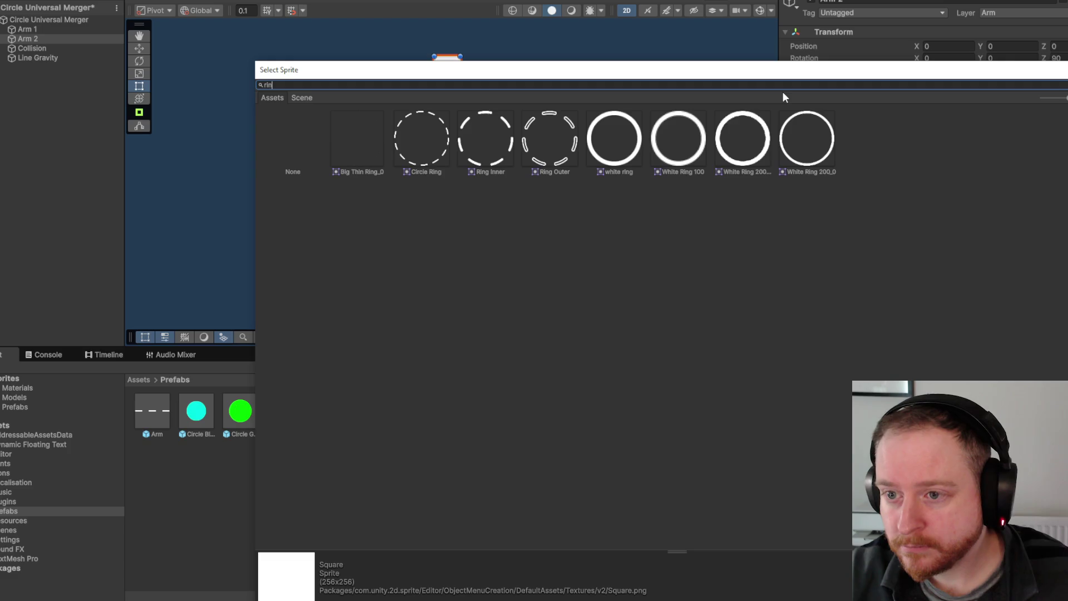
double_click(815, 139)
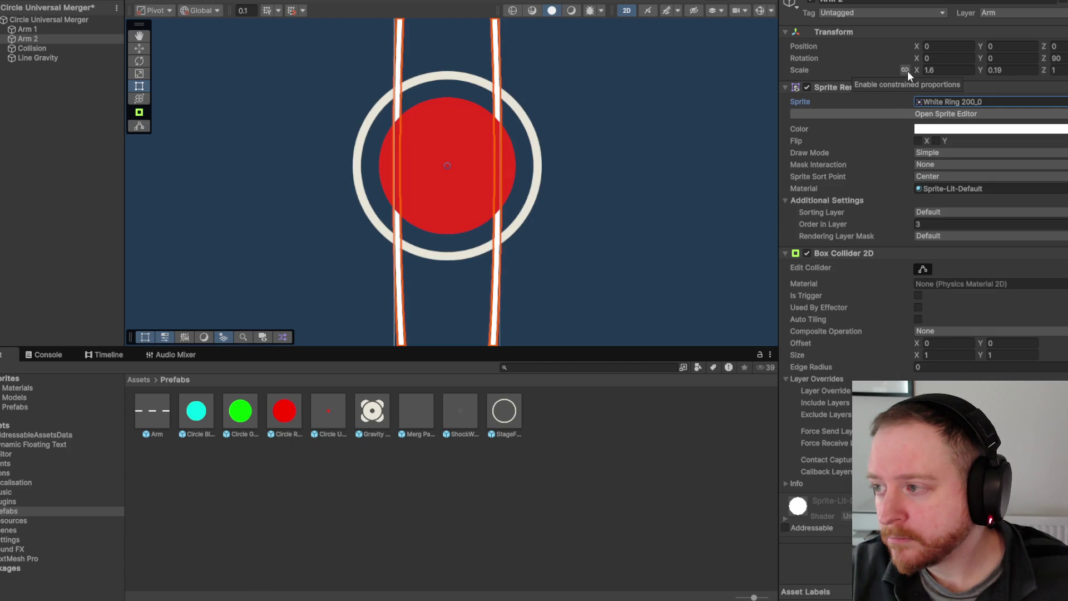
- Scale Arm 2's ring uniformly to 0.43, comparing it against Arm 1
click(939, 71)
text(1)
key(Tab)
text(1)
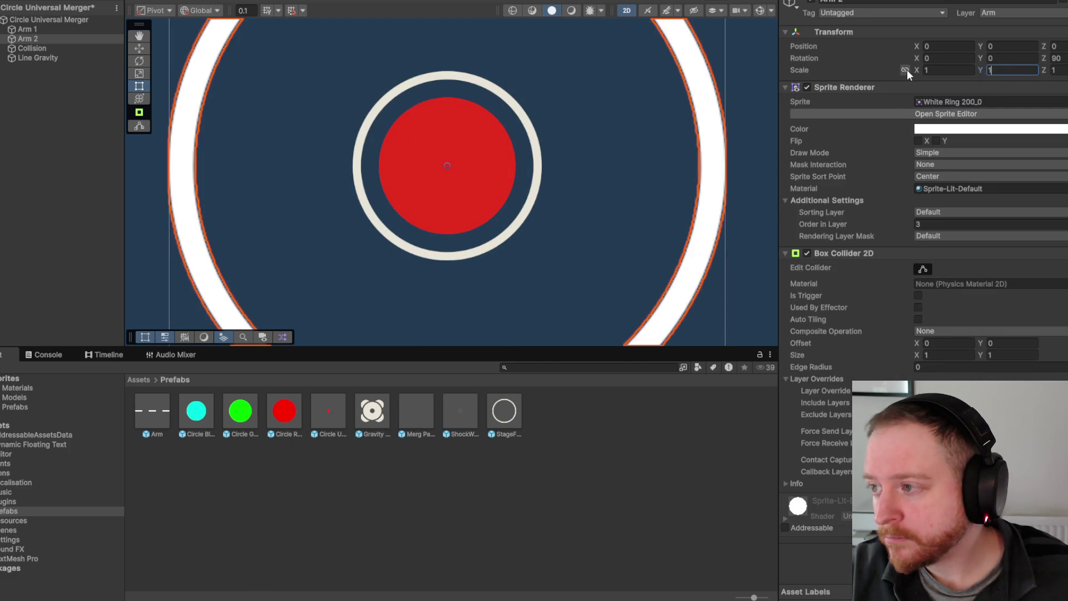
drag(918, 71, 905, 70)
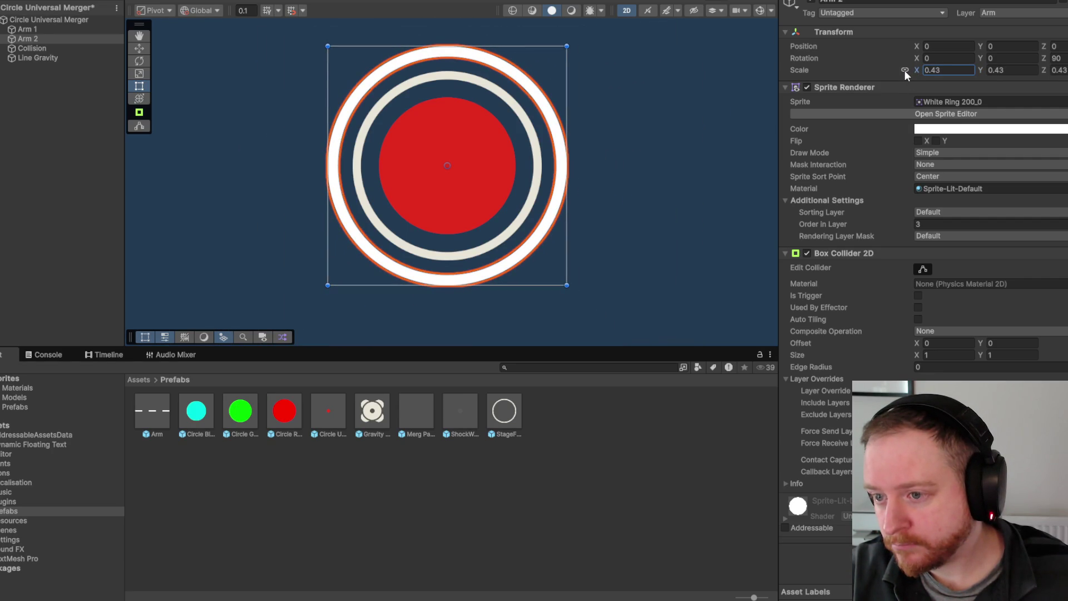
click(62, 33)
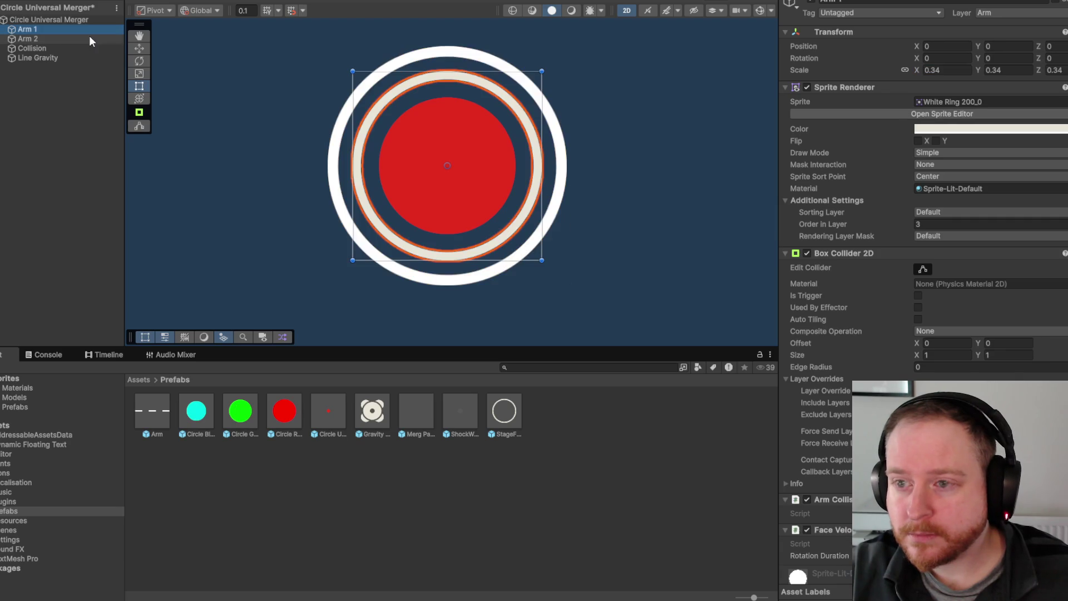
click(53, 39)
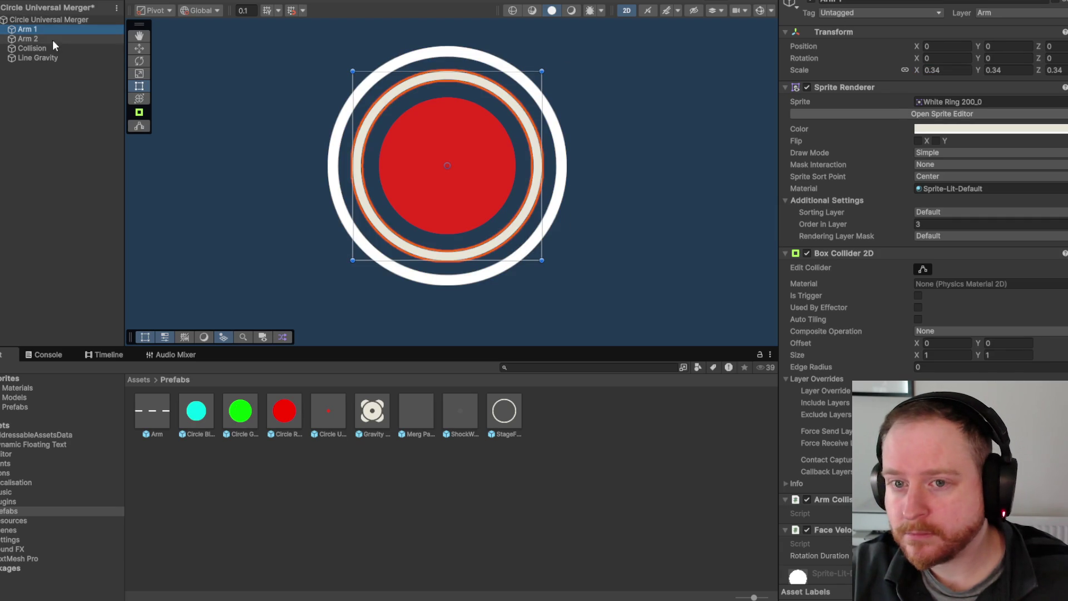
- Paste the cream E8E4D8 colour into Arm 2's Color field
click(939, 128)
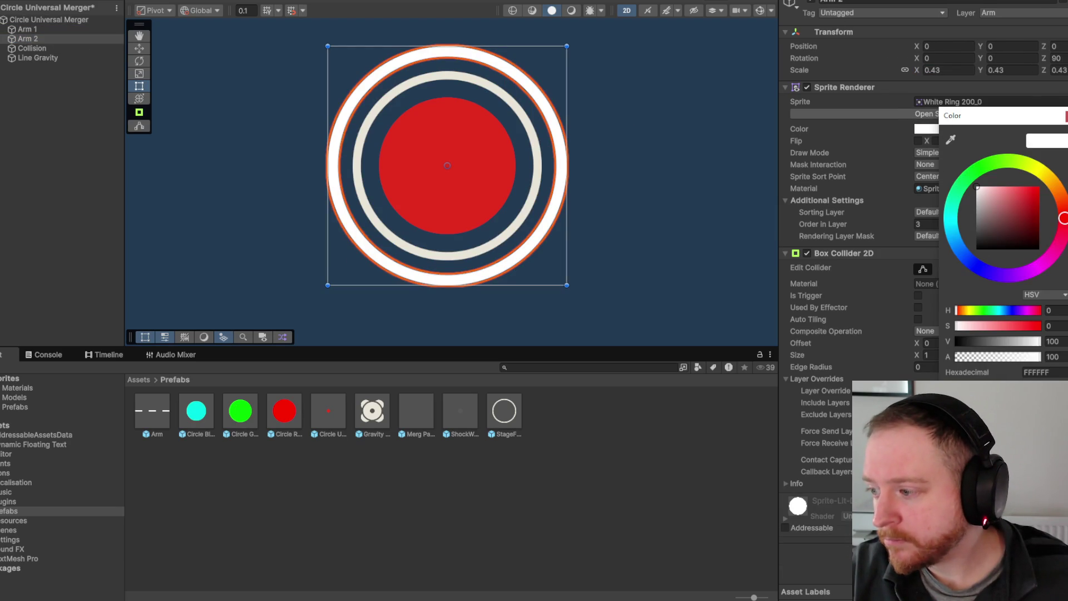
text(E8E4D8)
click(597, 85)
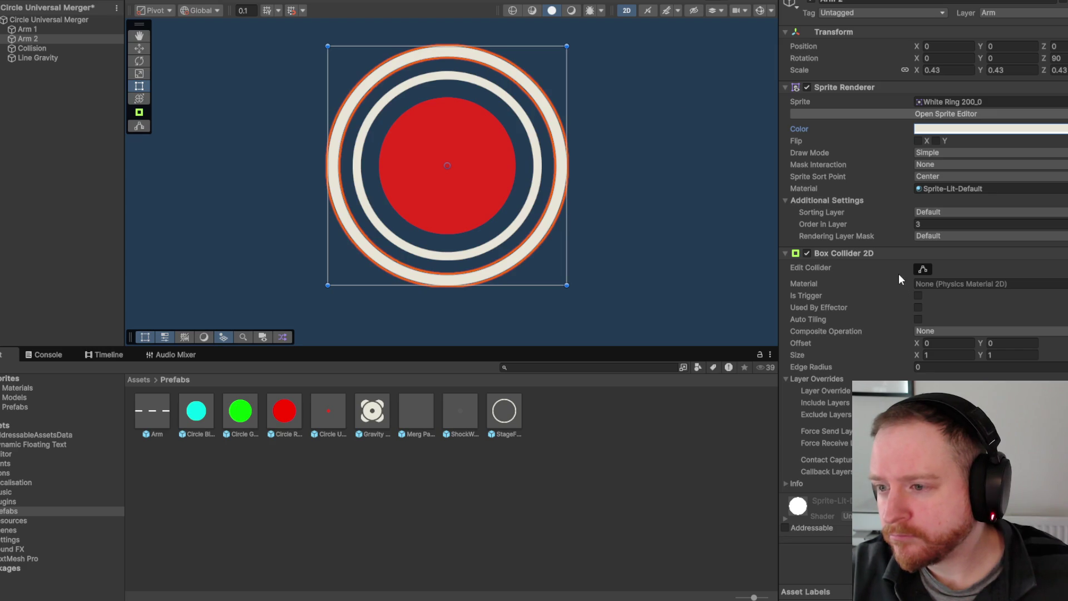
right_click(859, 253)
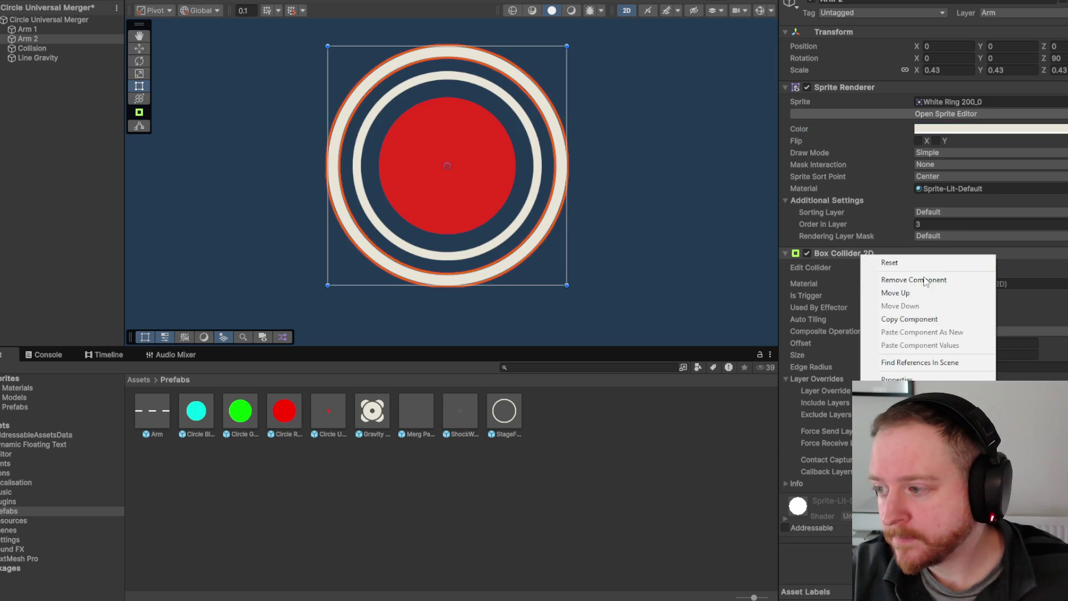
click(901, 293)
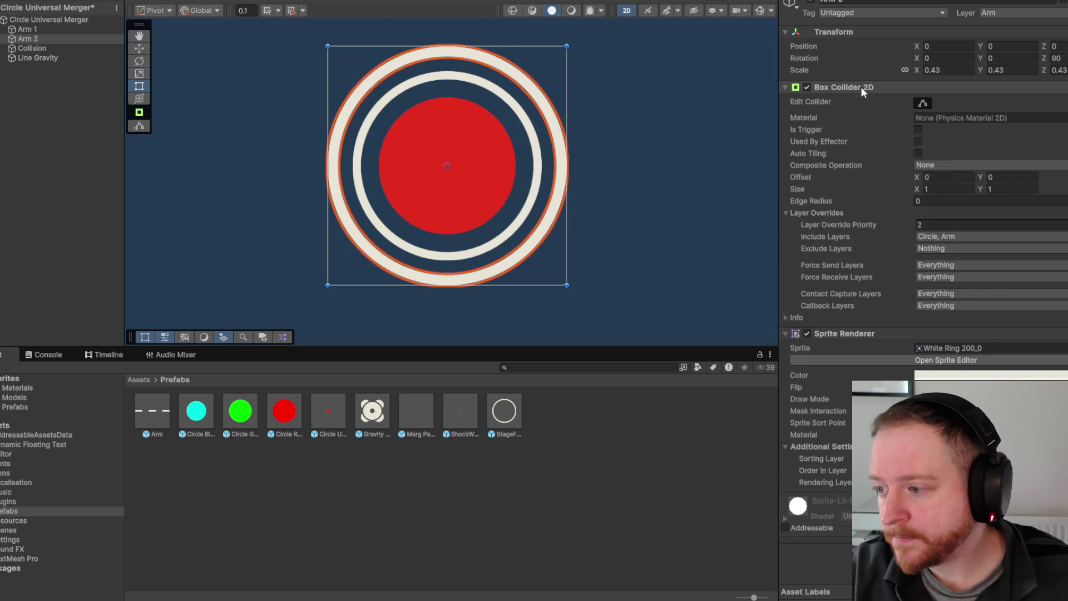
key(ctrl+z)
right_click(842, 251)
click(908, 276)
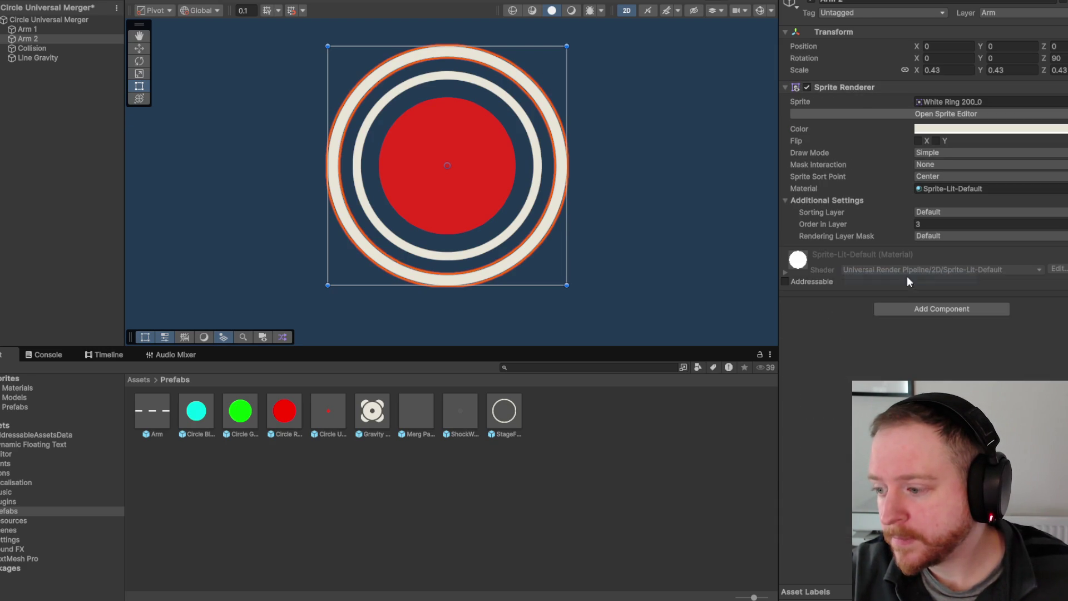
click(81, 29)
right_click(859, 253)
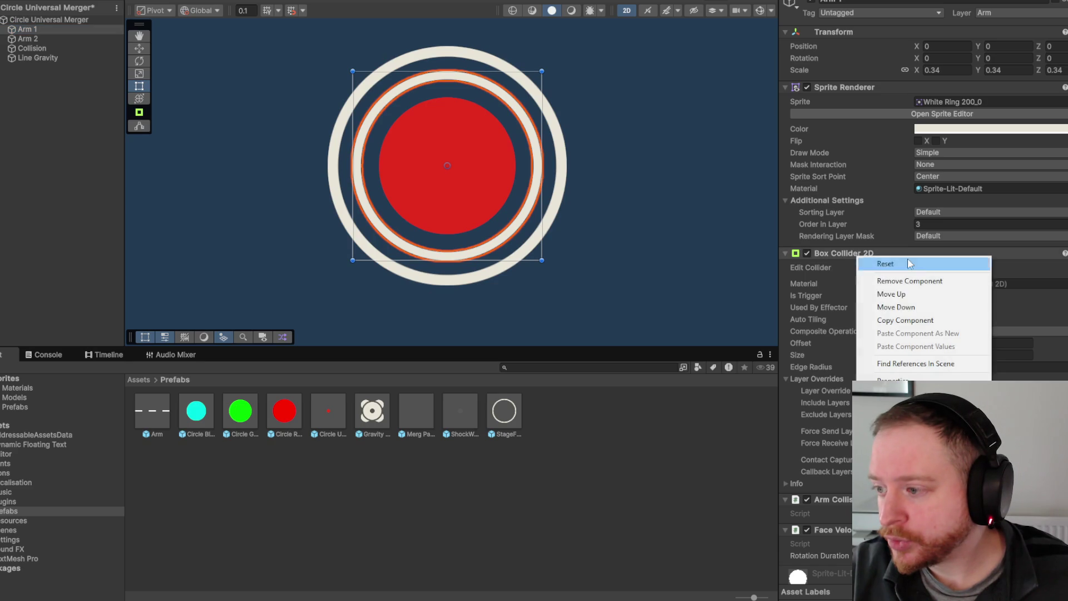
click(929, 282)
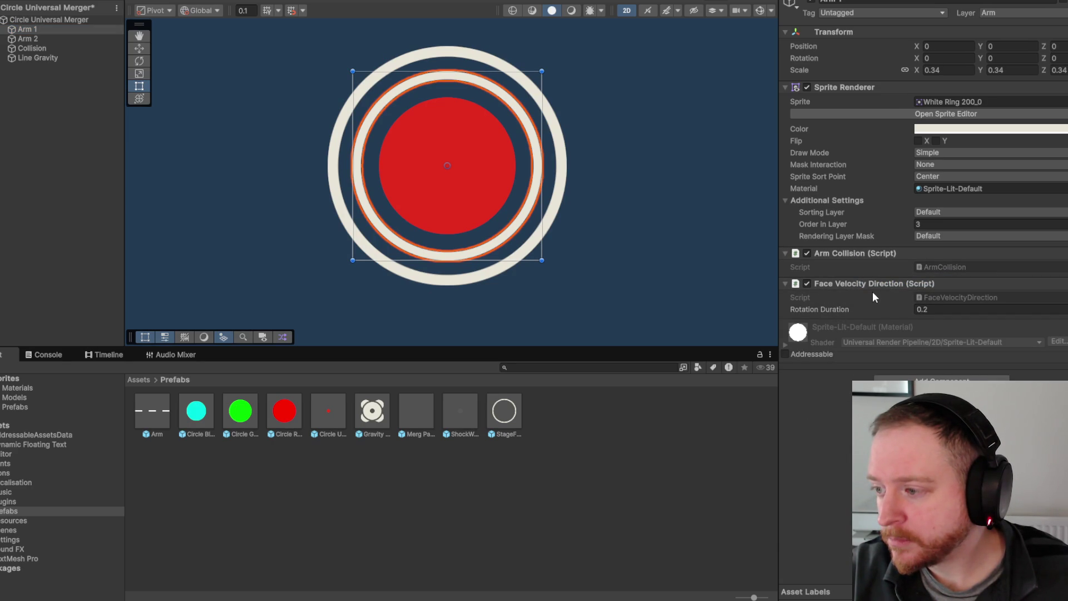
right_click(850, 285)
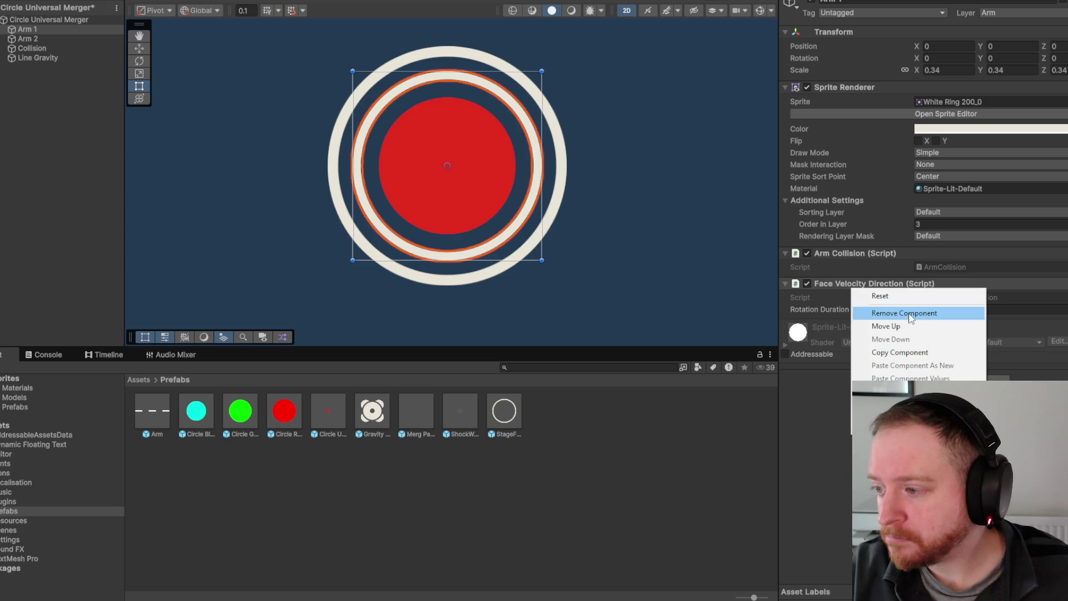
click(909, 313)
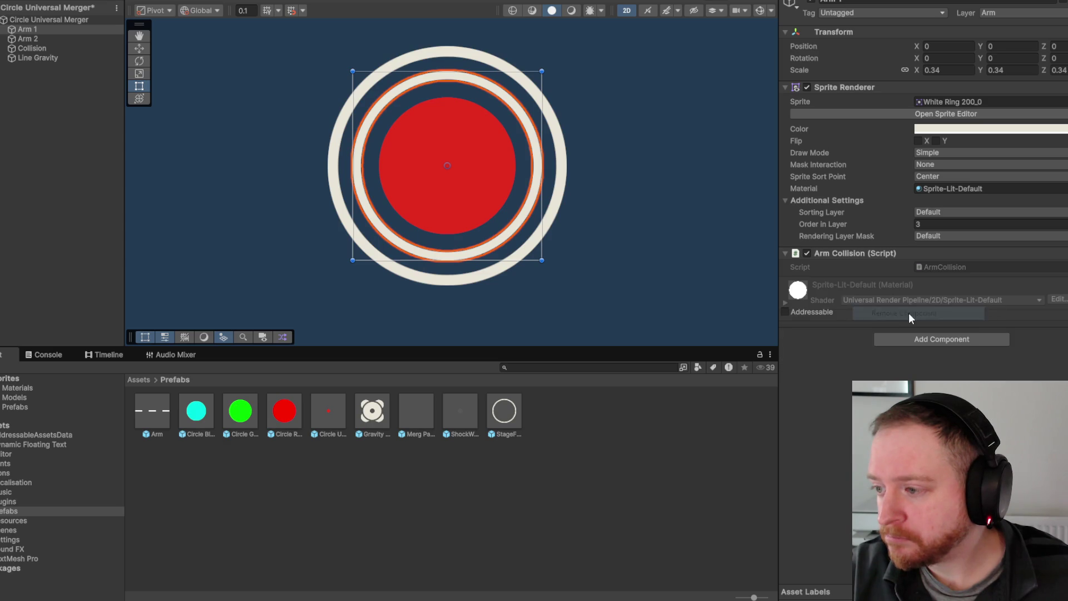
click(70, 38)
click(55, 48)
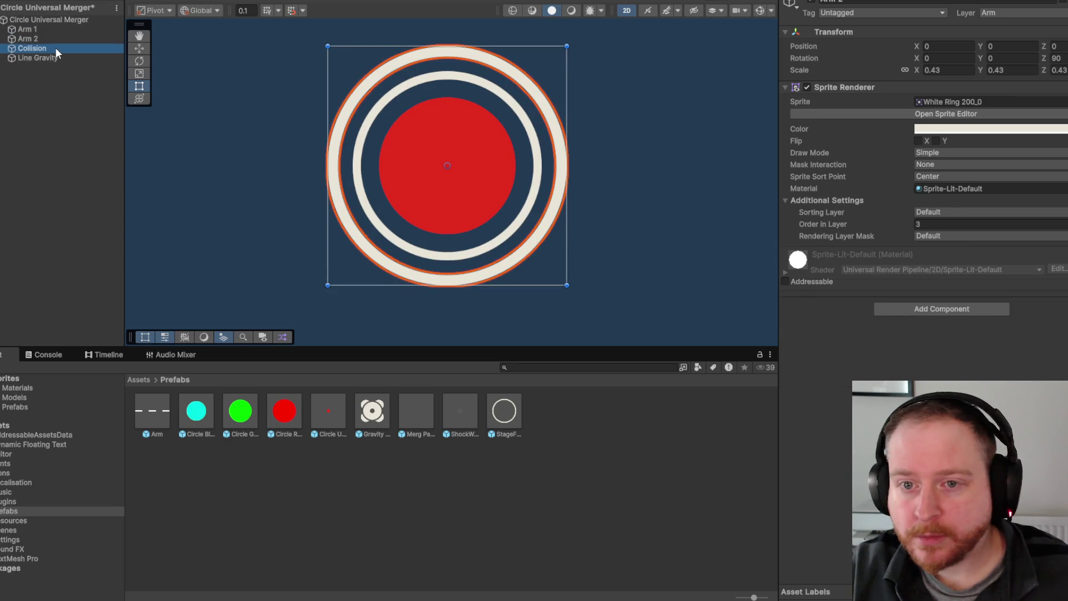
click(60, 29)
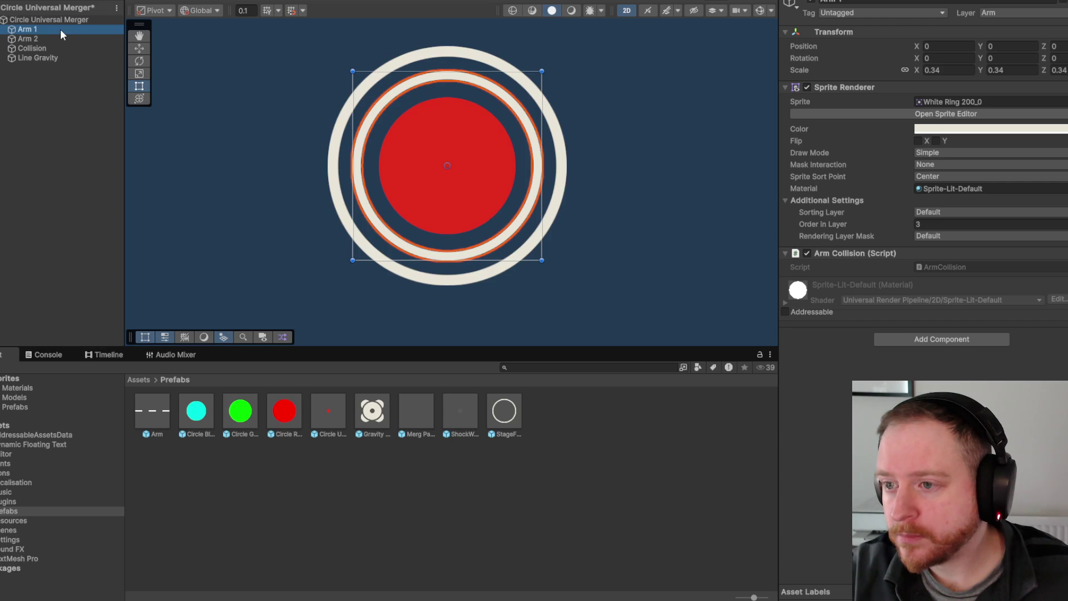
click(61, 38)
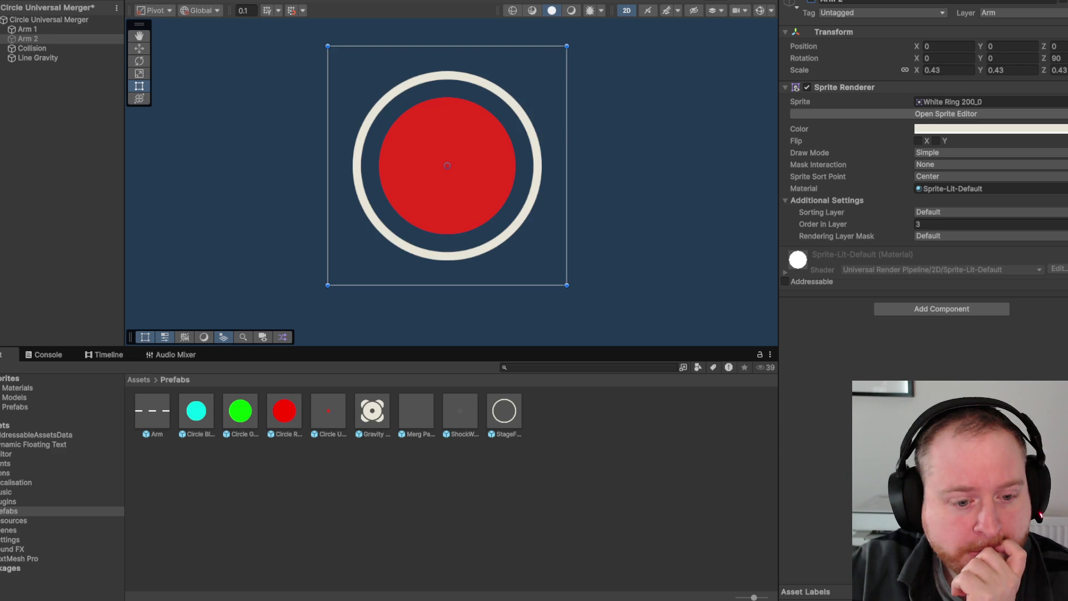
- Check the remaining Arm 1 ring, then clear the prefab selection
click(88, 33)
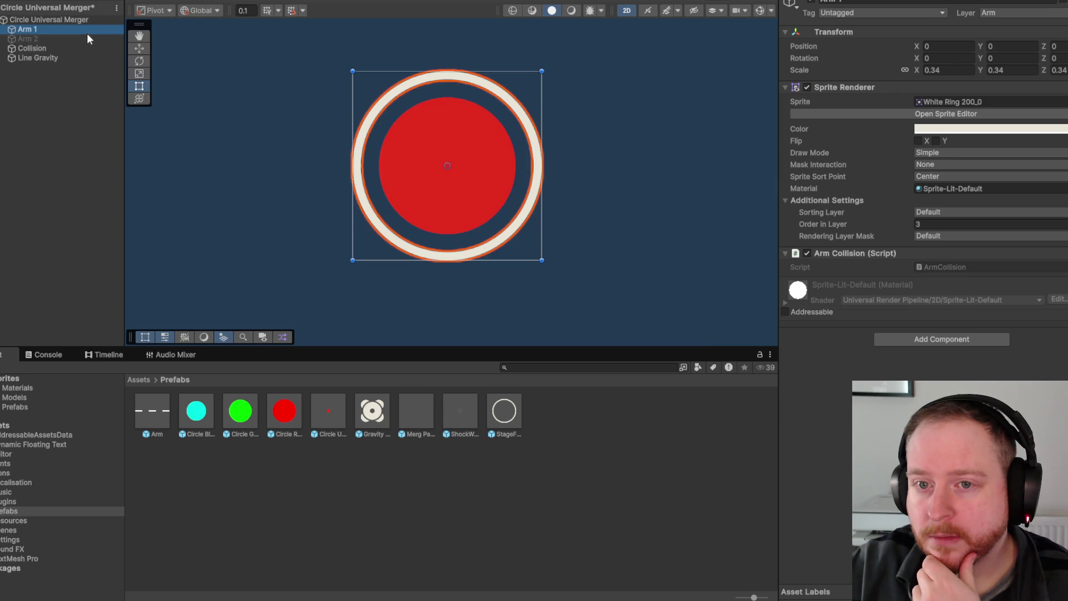
click(58, 126)
scroll(423, 211, down, 3)
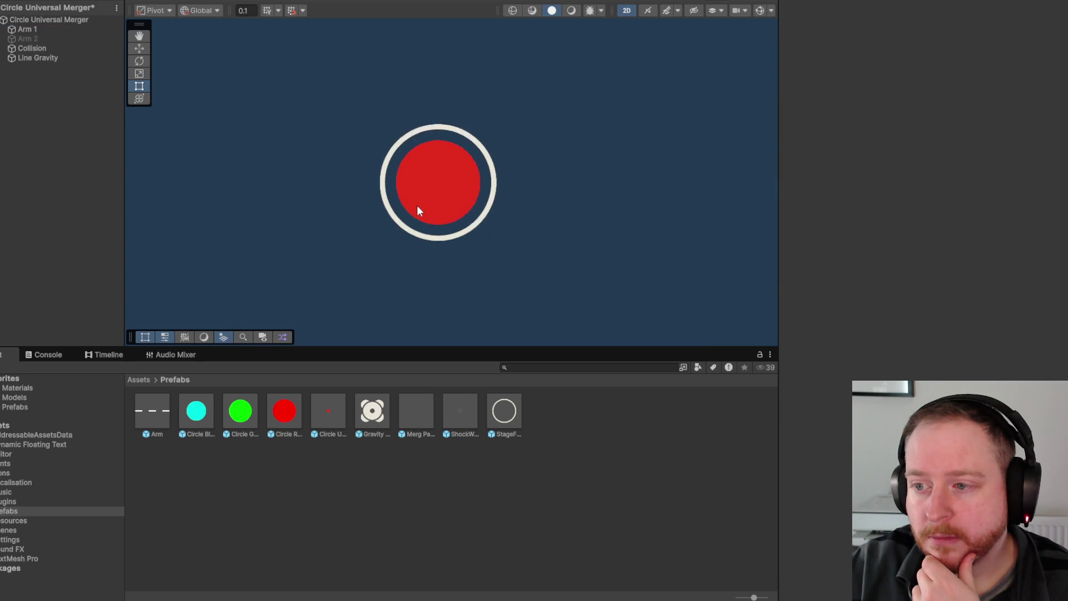
- Cancel leaving the prefab, deactivate Arm 1, then return to MainScene
scroll(416, 210, down, 2)
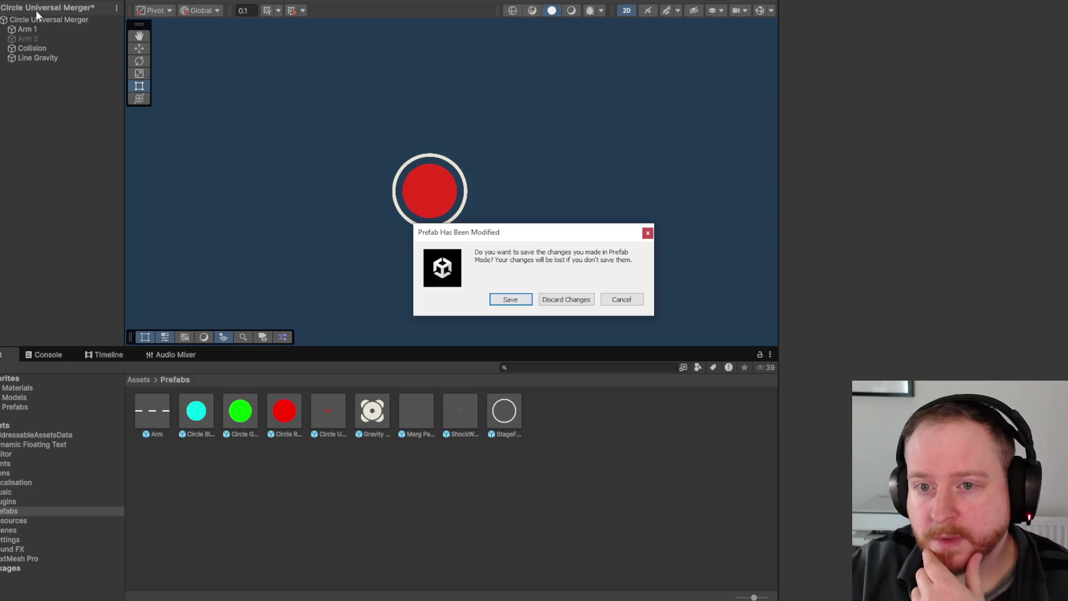
click(577, 300)
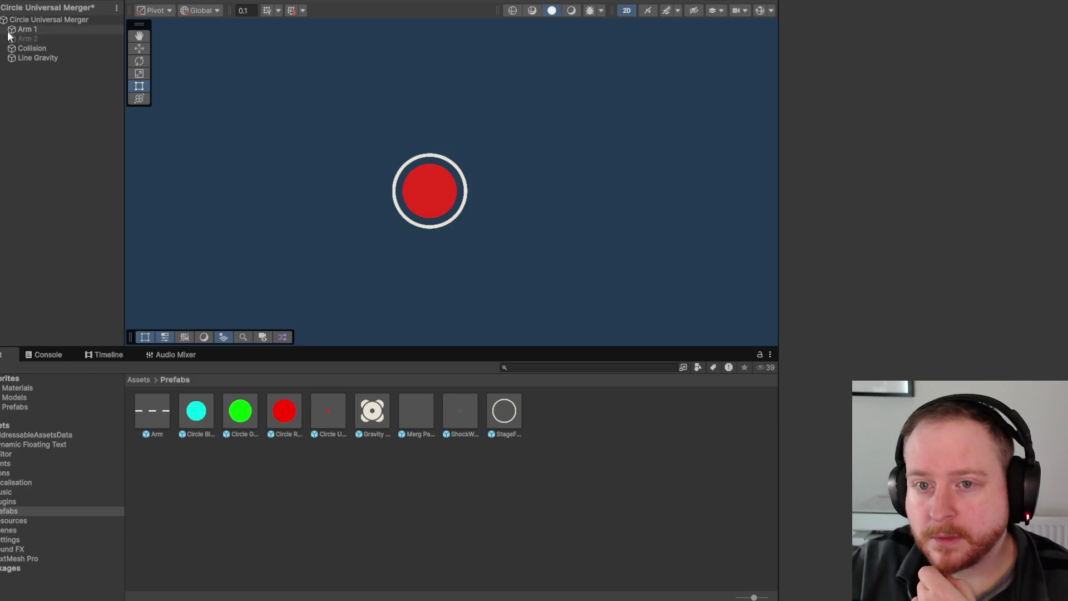
click(811, 2)
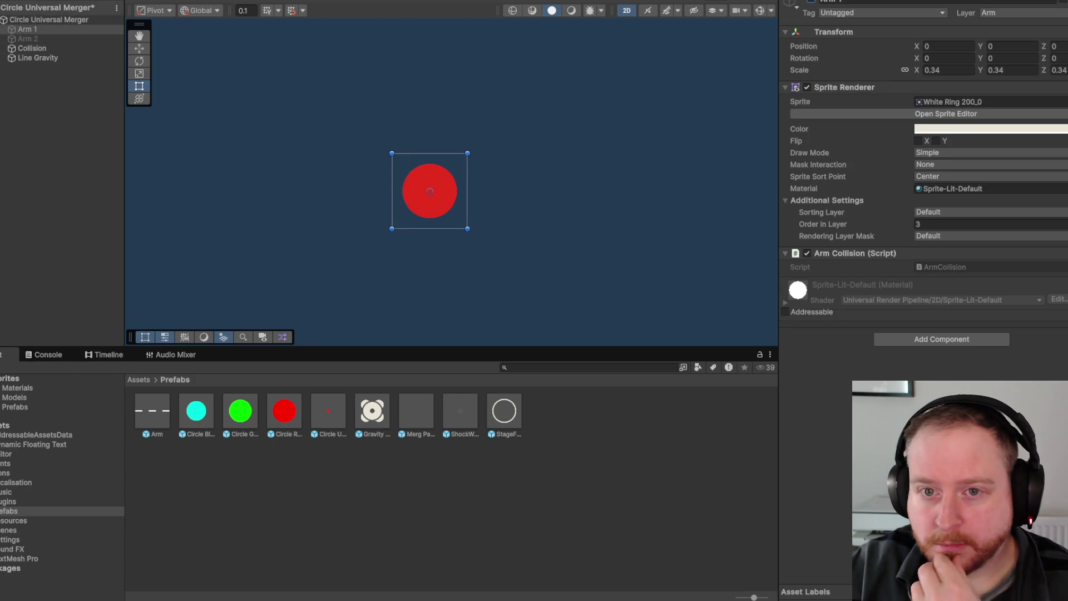
click(491, 299)
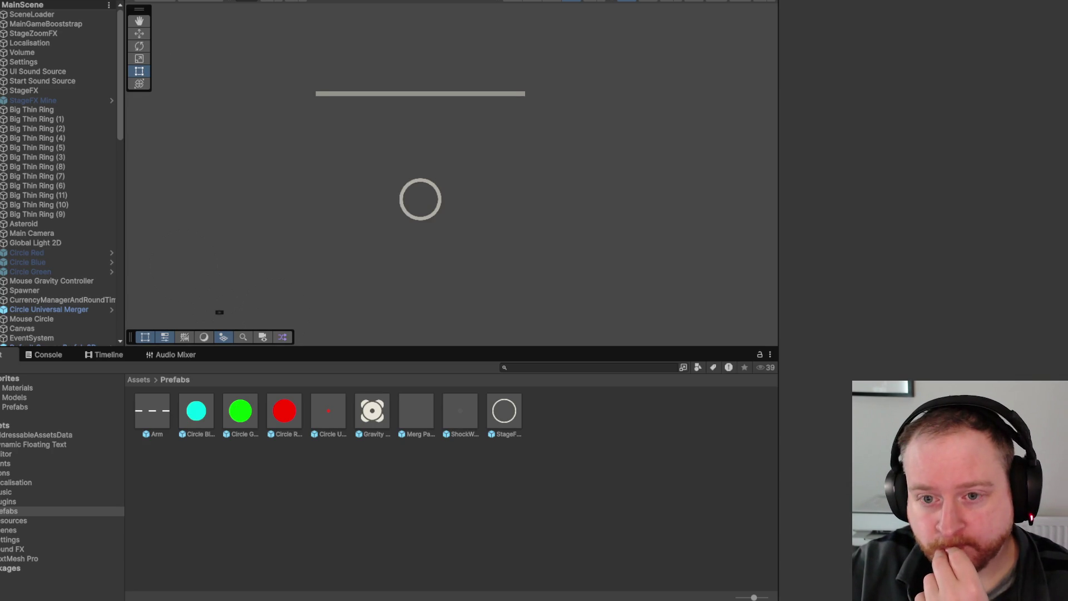
- Widen the Hierarchy and expand Canvas's Panel Upgrades to show Asteroid, Asteroid Size, Gravity Mines entries
drag(124, 46, 145, 54)
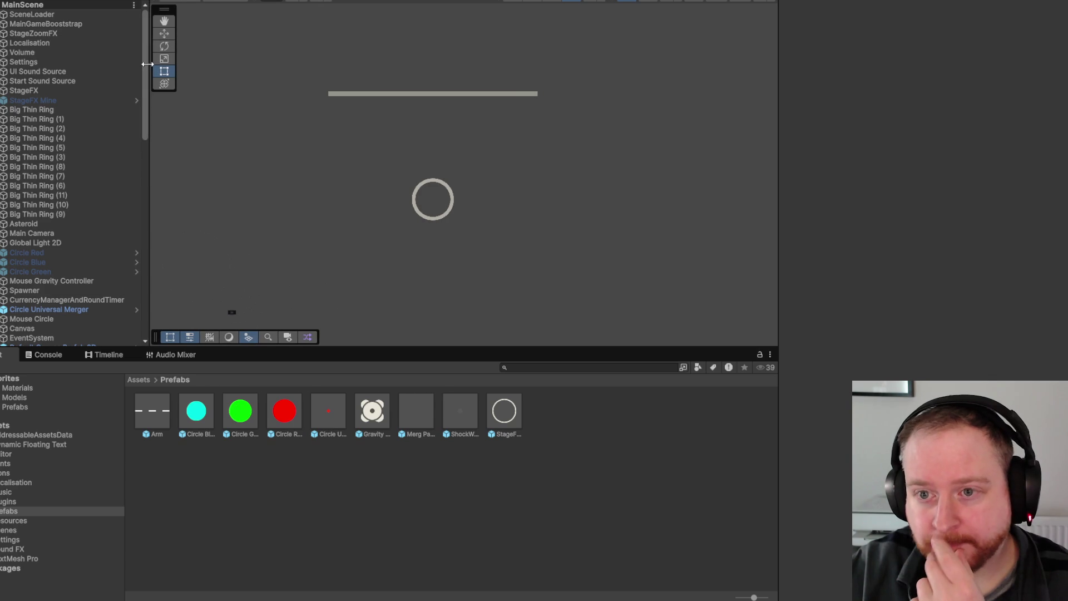
mouse_move(146, 91)
mouse_down()
mouse_move(146, 125)
mouse_move(149, 80)
mouse_move(145, 230)
mouse_move(157, 202)
mouse_move(157, 82)
mouse_move(156, 97)
mouse_up()
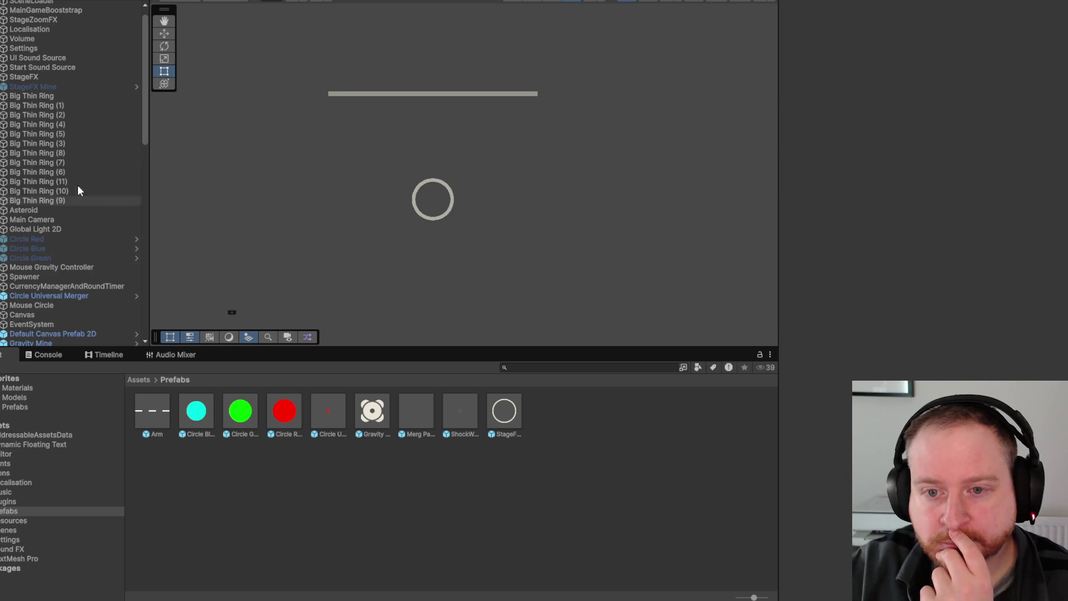
scroll(50, 231, up, 1)
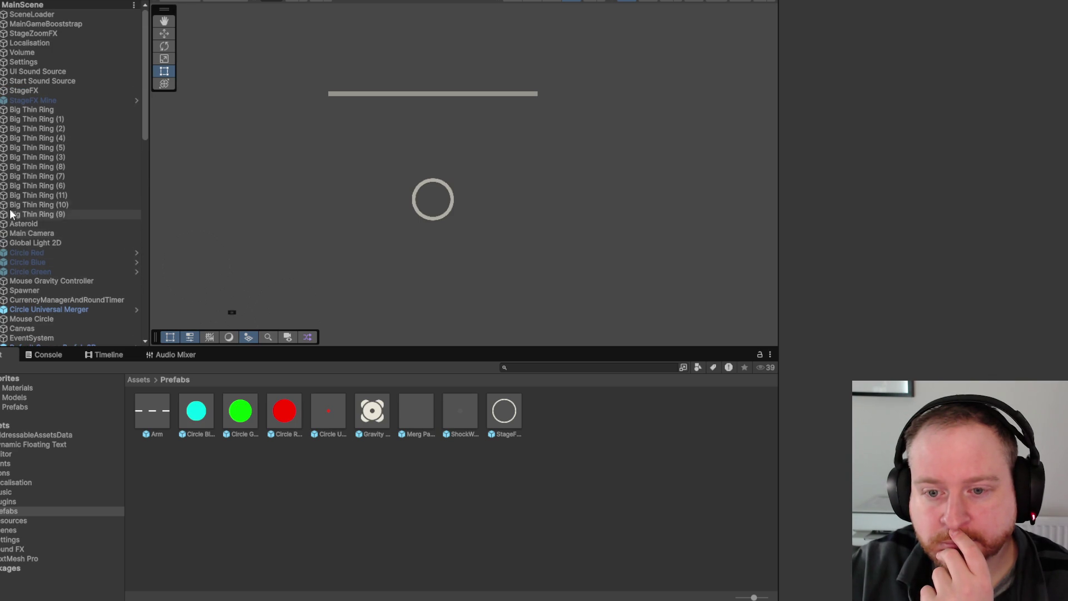
scroll(79, 197, down, 5)
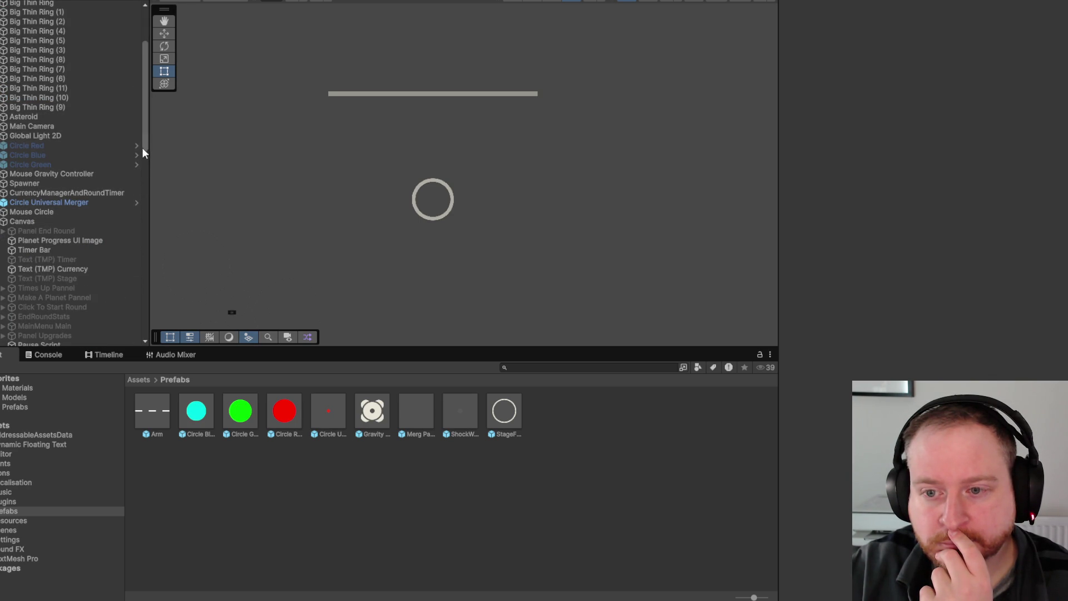
mouse_move(148, 143)
mouse_down()
mouse_move(165, 143)
mouse_move(164, 185)
mouse_up()
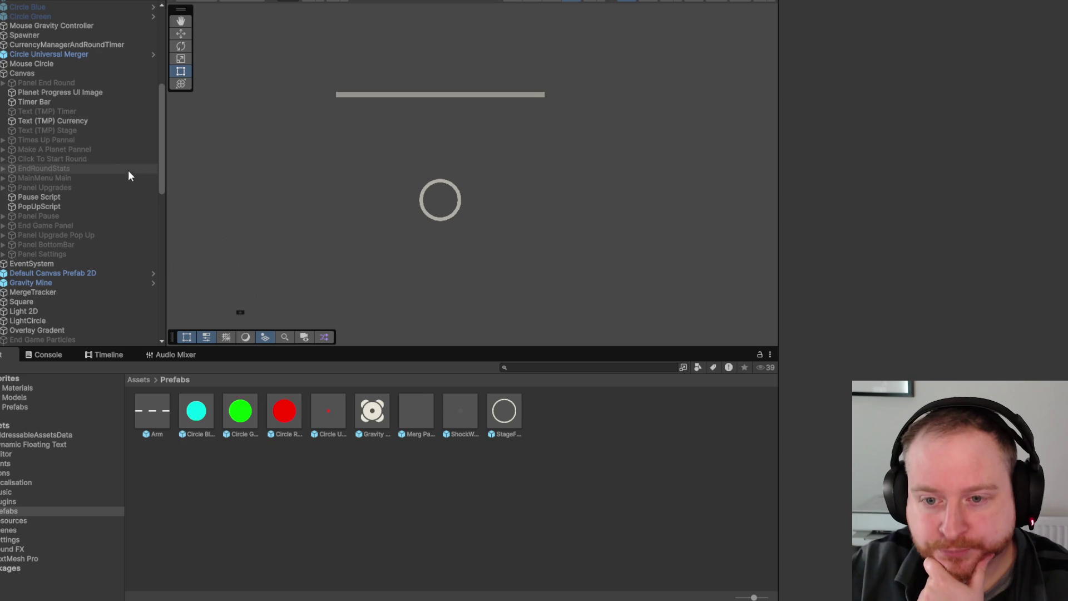
click(3, 188)
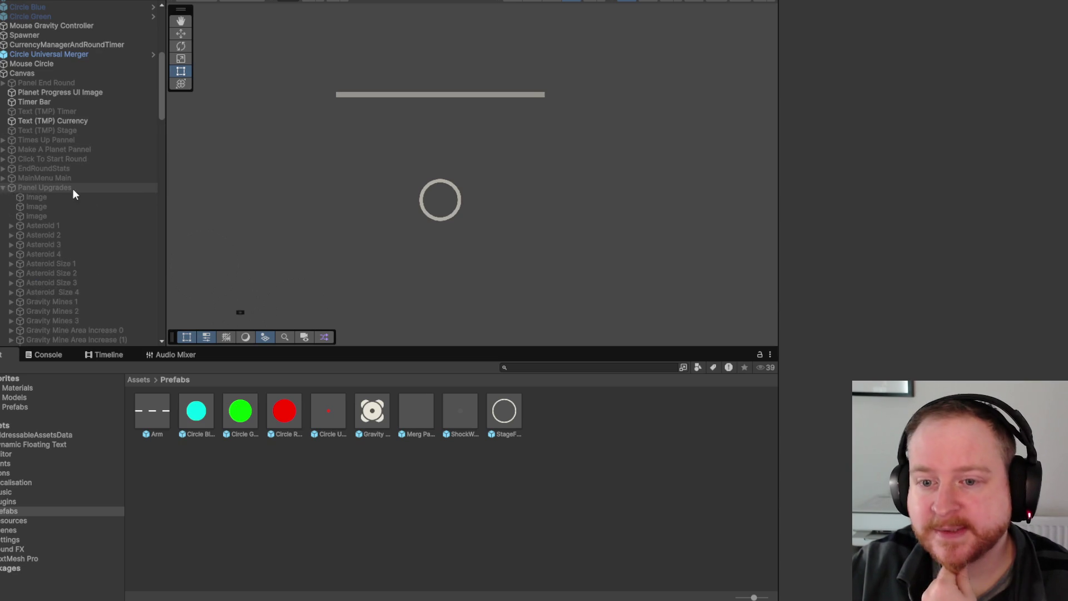
- Activate Panel Upgrades, select Unlock Arms Chance 0, and pan the Scene to its upgrade tree
click(72, 188)
key(alt+shift+a)
scroll(112, 167, down, 5)
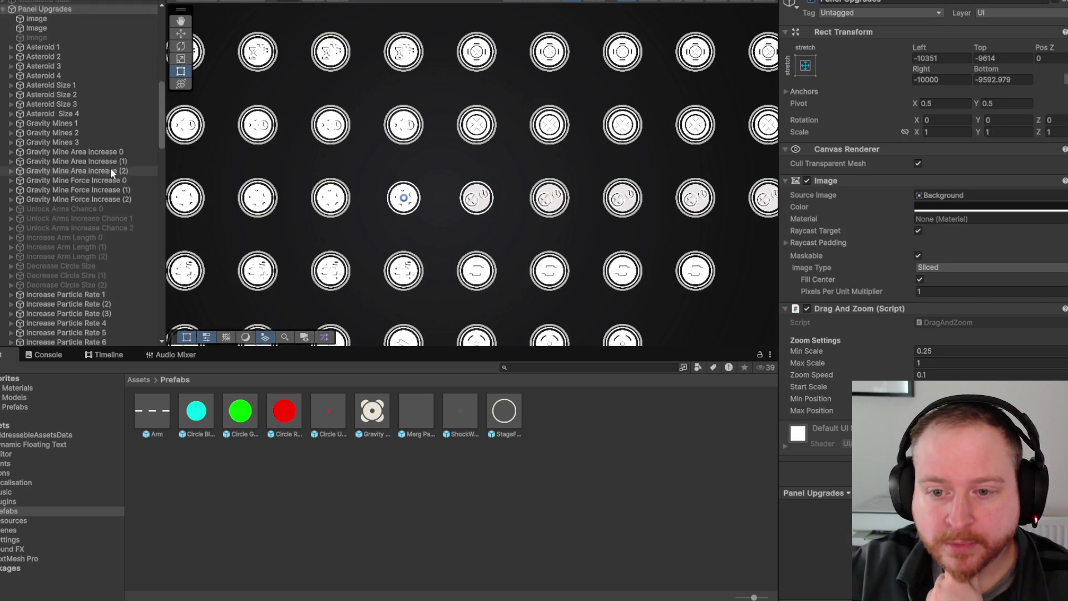
click(126, 208)
scroll(517, 182, down, 3)
scroll(480, 186, down, 1)
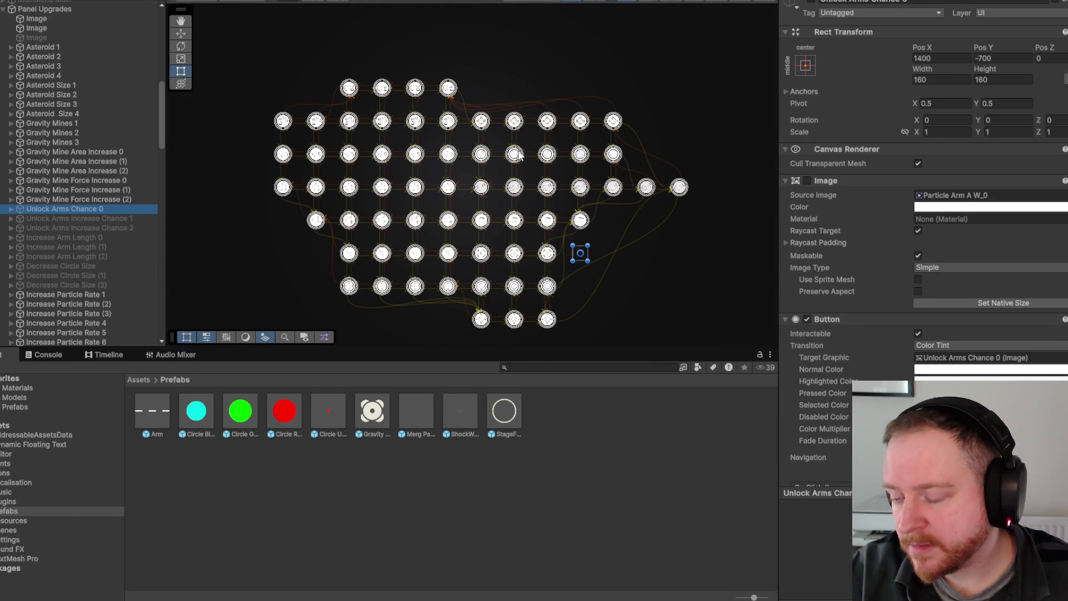
drag(518, 151, 491, 136)
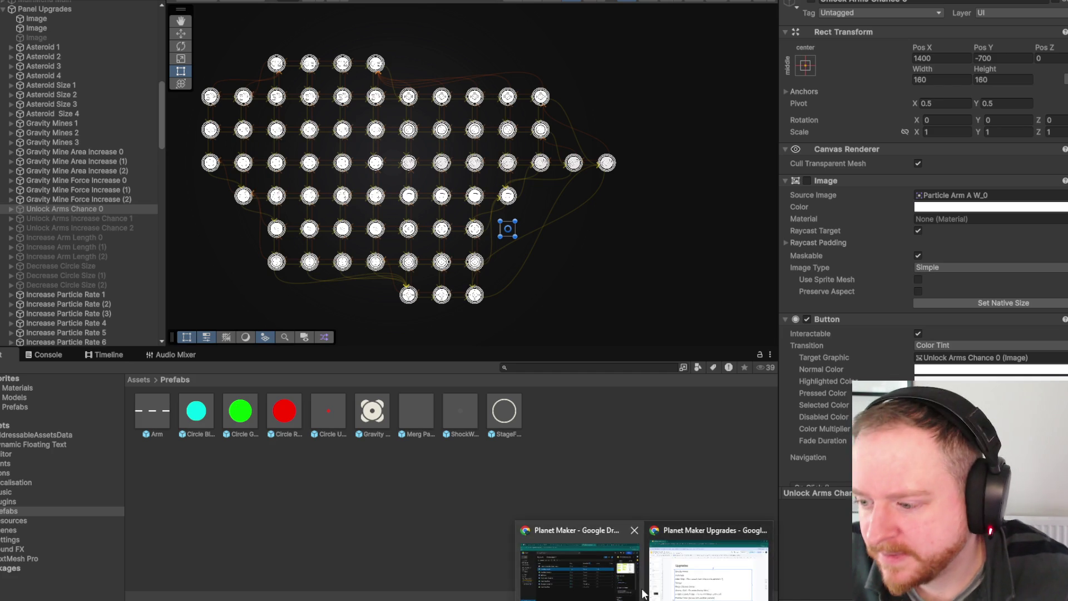
click(698, 579)
- Add a 'Gravity Beam' line below Particle Giser, discarding a started laser idea
click(660, 482)
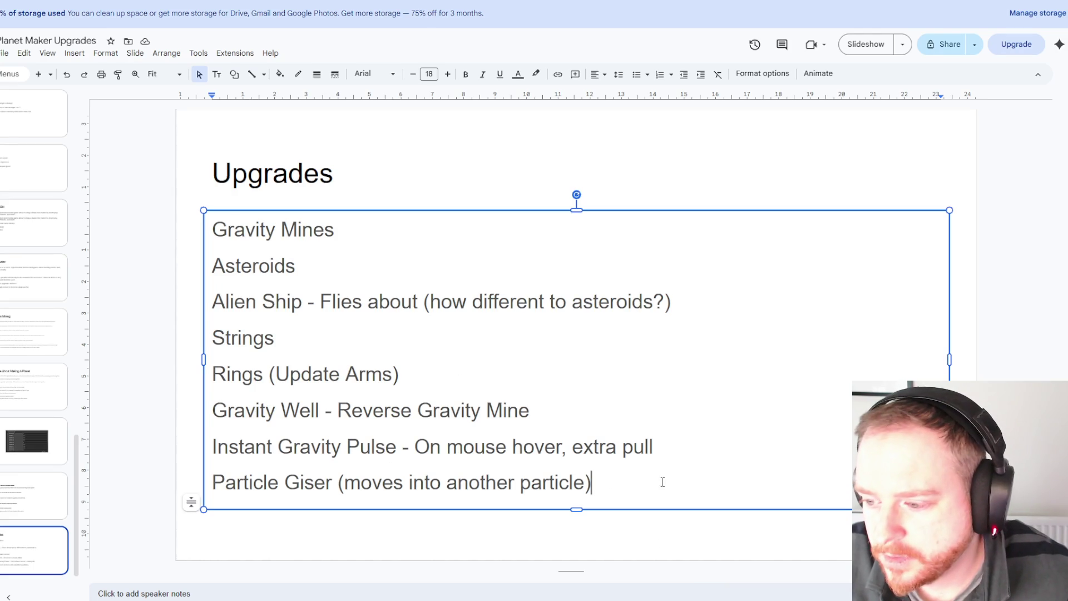
key(Return)
text(lasert)
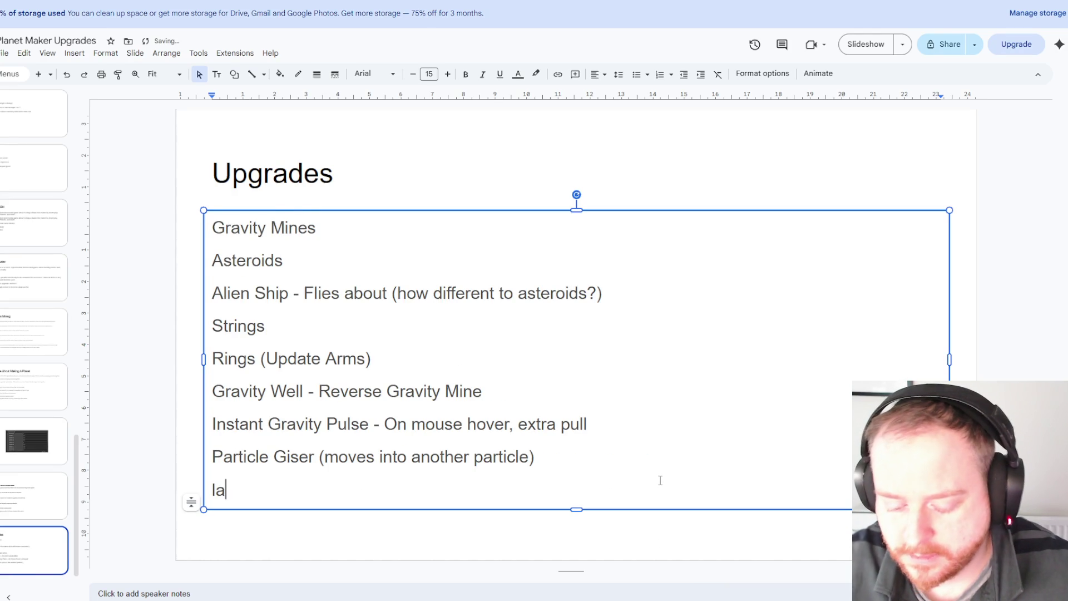
key(BackSpace)
key(BackSpace)
text(r)
key(BackSpace)
key(BackSpace)
key(BackSpace)
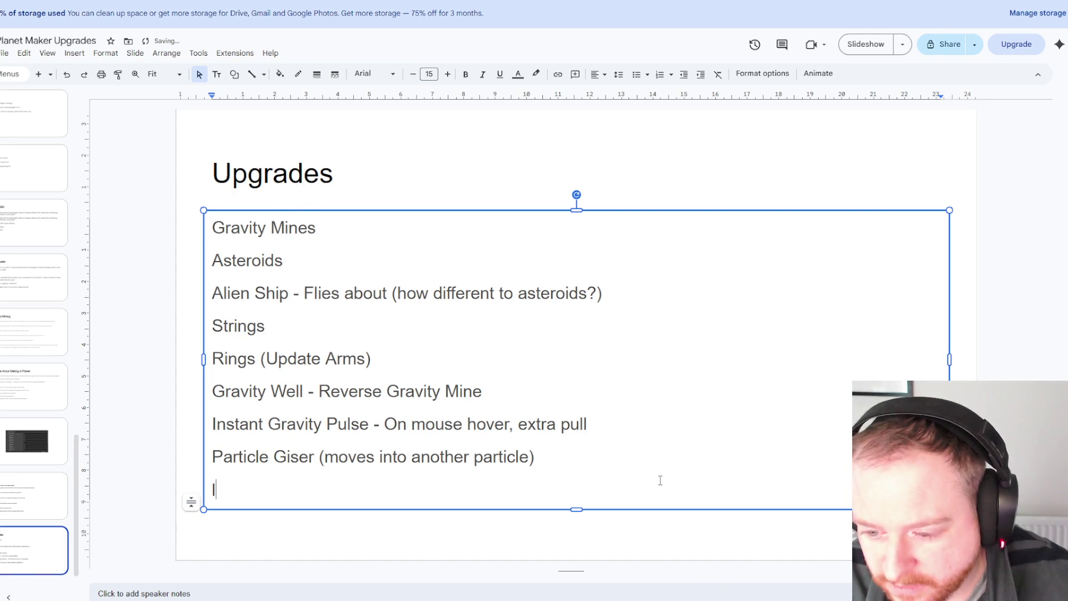
key(BackSpace)
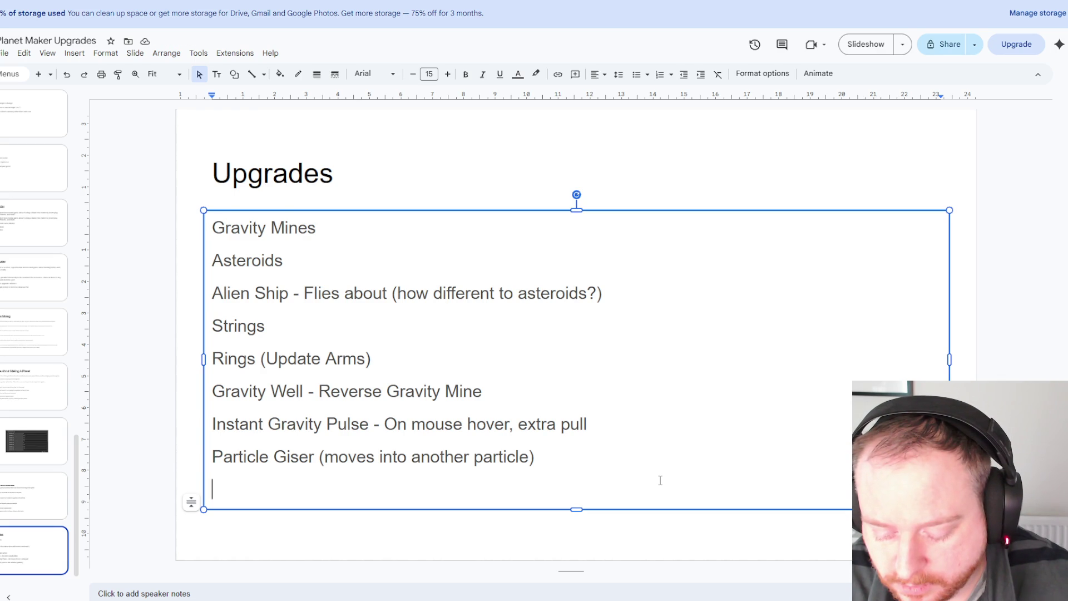
text(Grav)
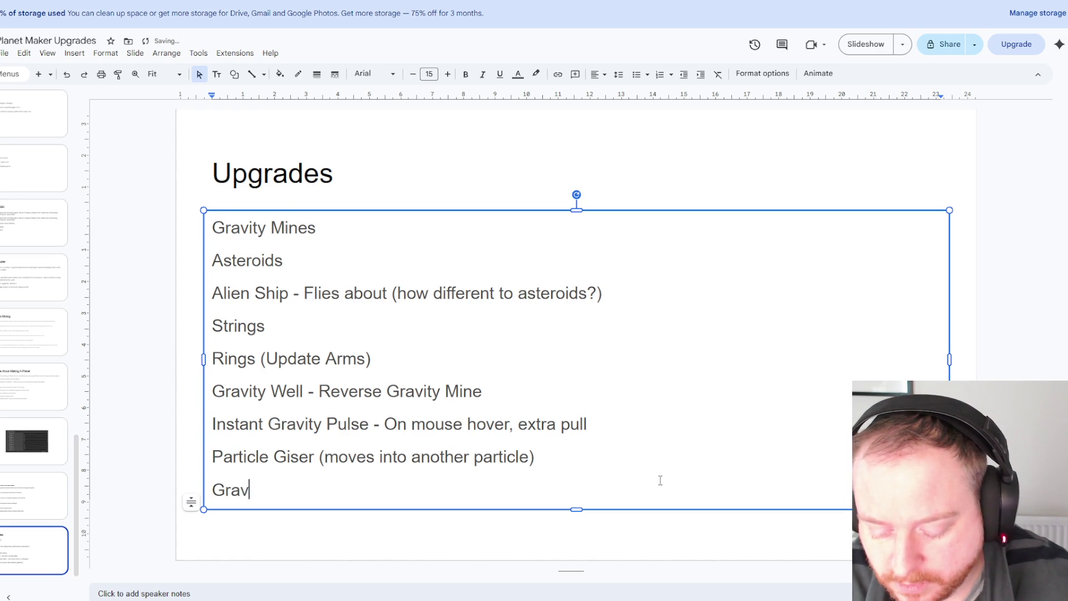
text(ity Beam)
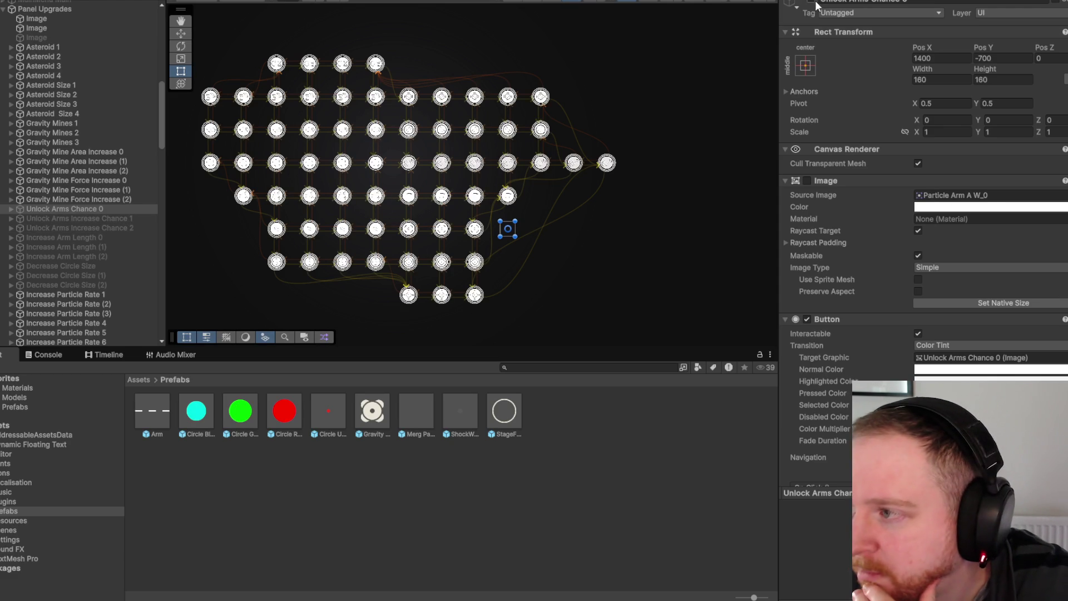
- Move the Unlock Arms Increase Chance 1 node right to Pos X 1116.53
scroll(585, 247, up, 5)
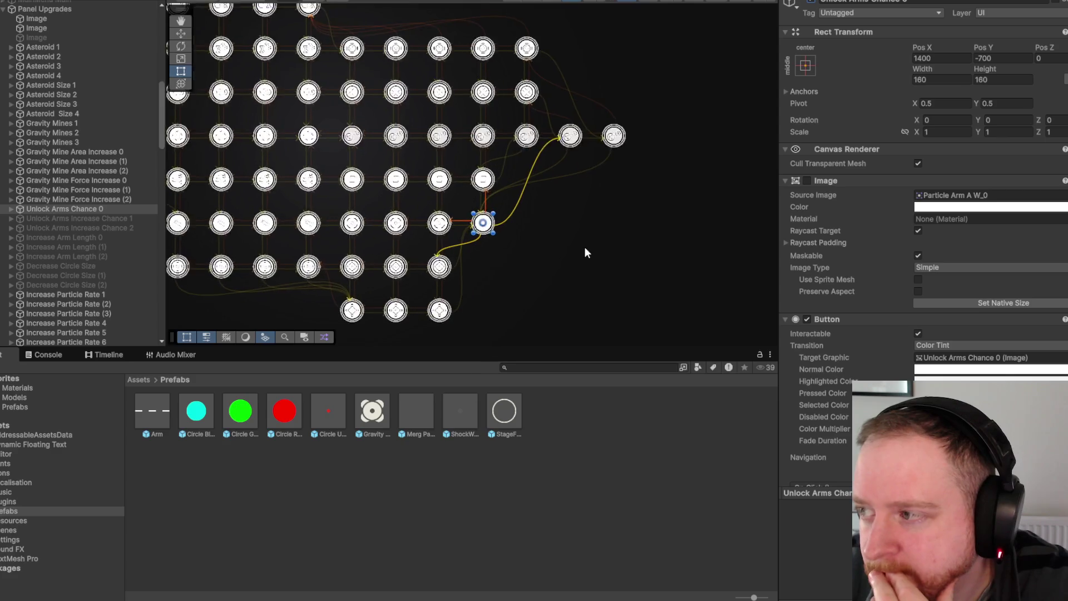
scroll(533, 251, up, 3)
click(135, 220)
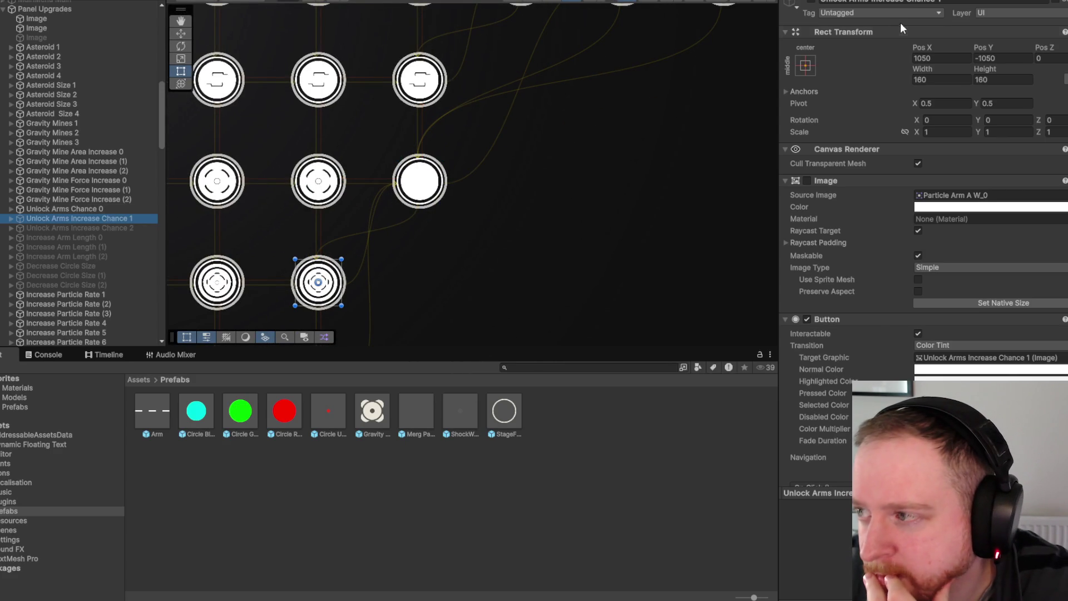
click(813, 4)
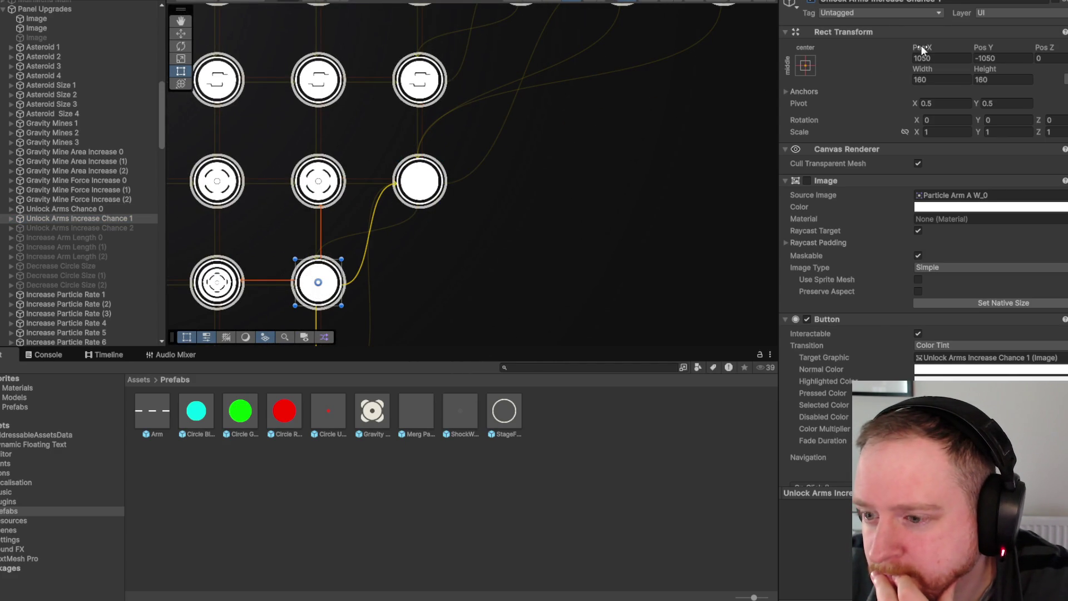
mouse_move(922, 49)
mouse_down()
mouse_move(1056, 55)
mouse_move(347, 117)
mouse_move(155, 200)
mouse_move(249, 264)
mouse_move(722, 426)
mouse_move(94, 505)
mouse_move(890, 586)
mouse_up()
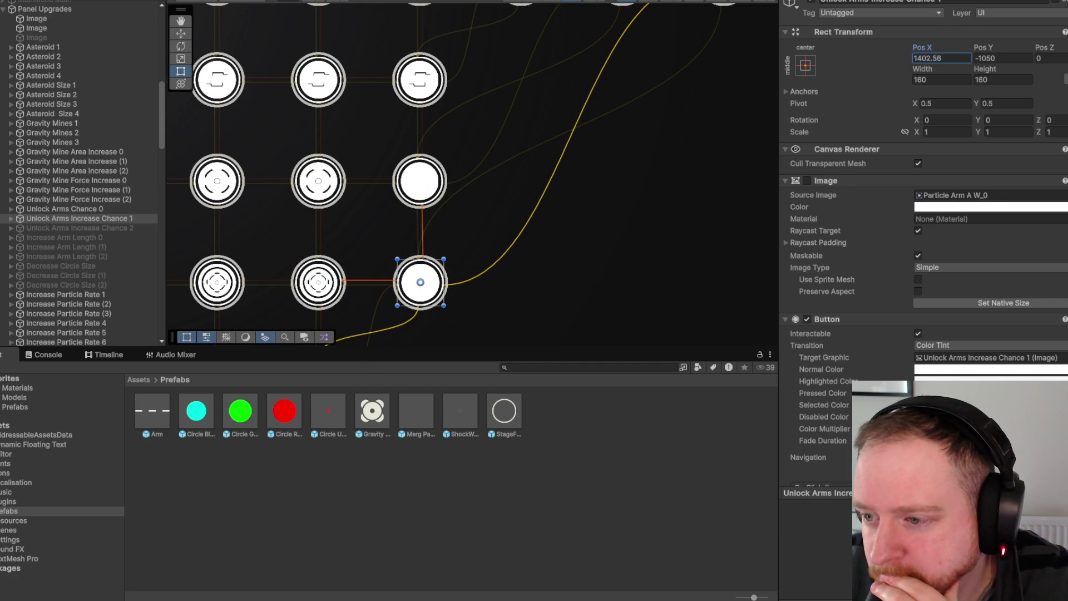
- Drag Unlock Arms Increase Chance 2 down to the bottom row, Pos Y about -1388
click(83, 227)
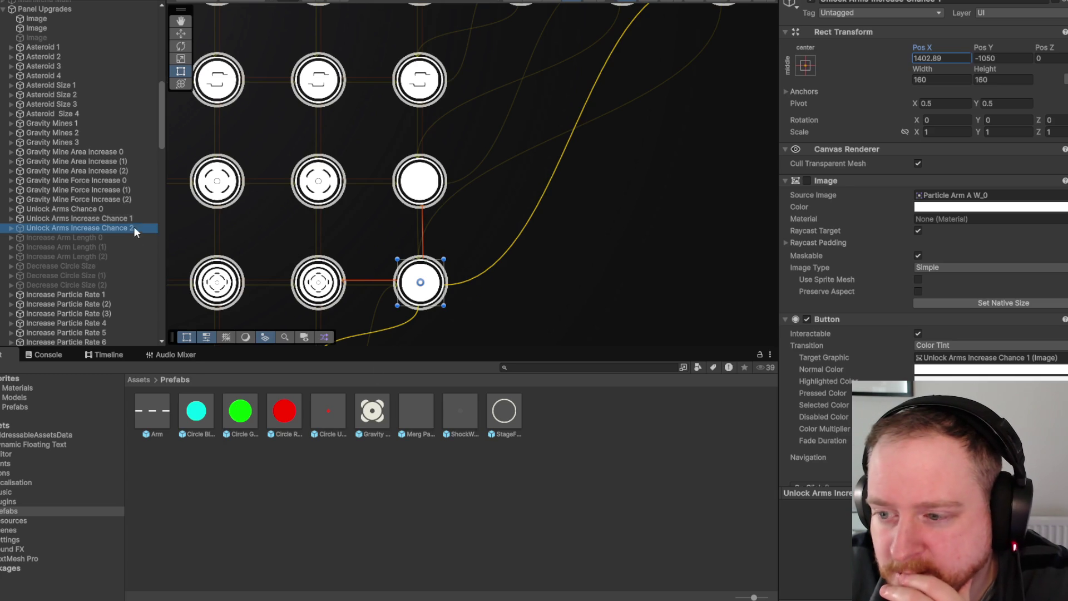
scroll(723, 178, down, 3)
click(813, 2)
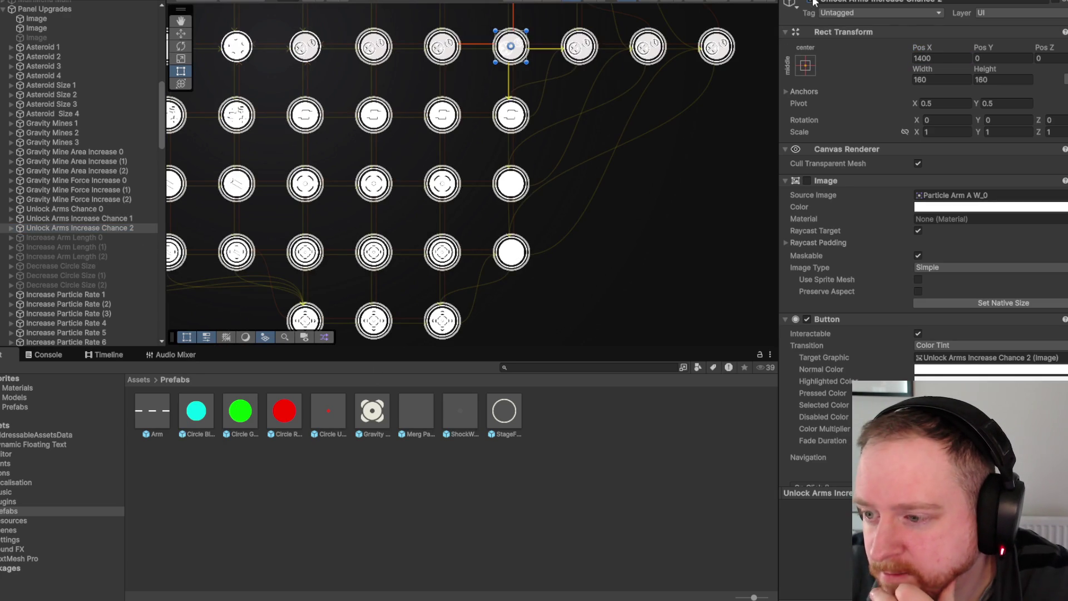
drag(988, 48, 154, 62)
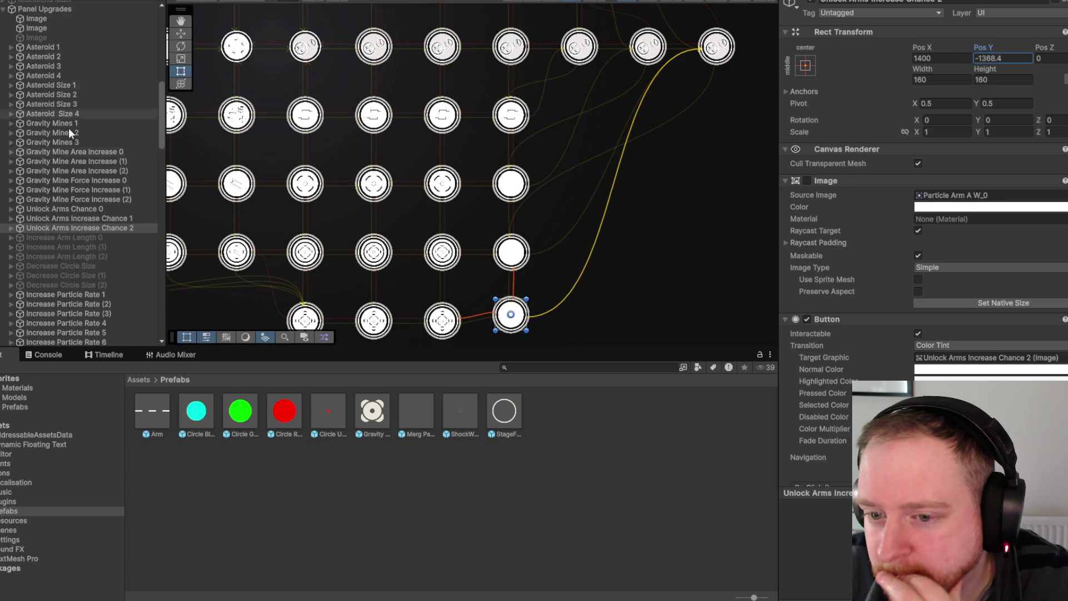
- Select Unlock Arms Chance 0 and widen the Inspector to review its properties
click(111, 208)
scroll(905, 240, down, 3)
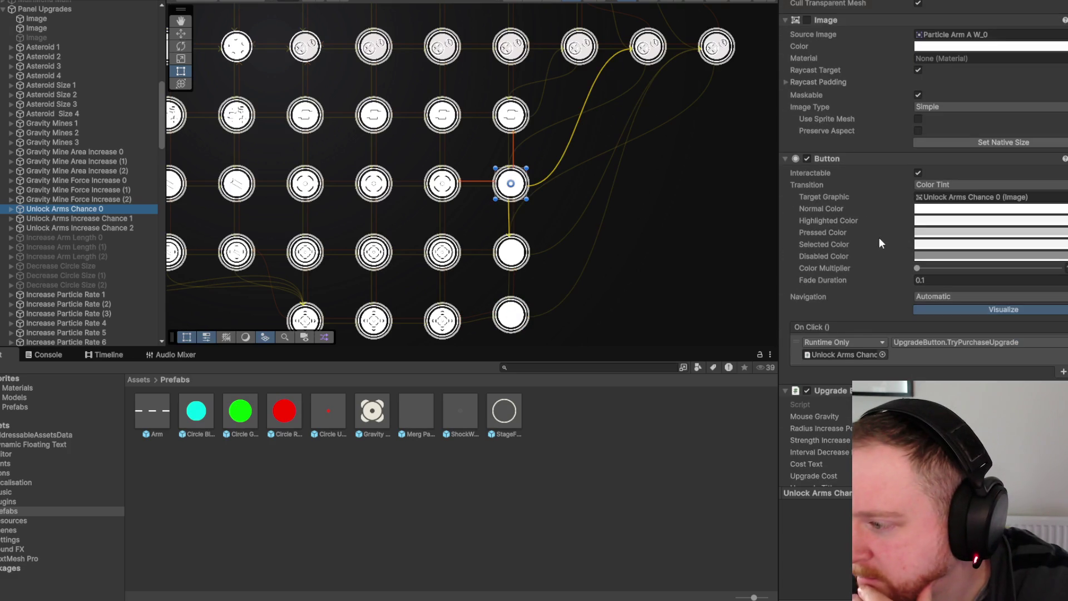
drag(778, 241, 750, 239)
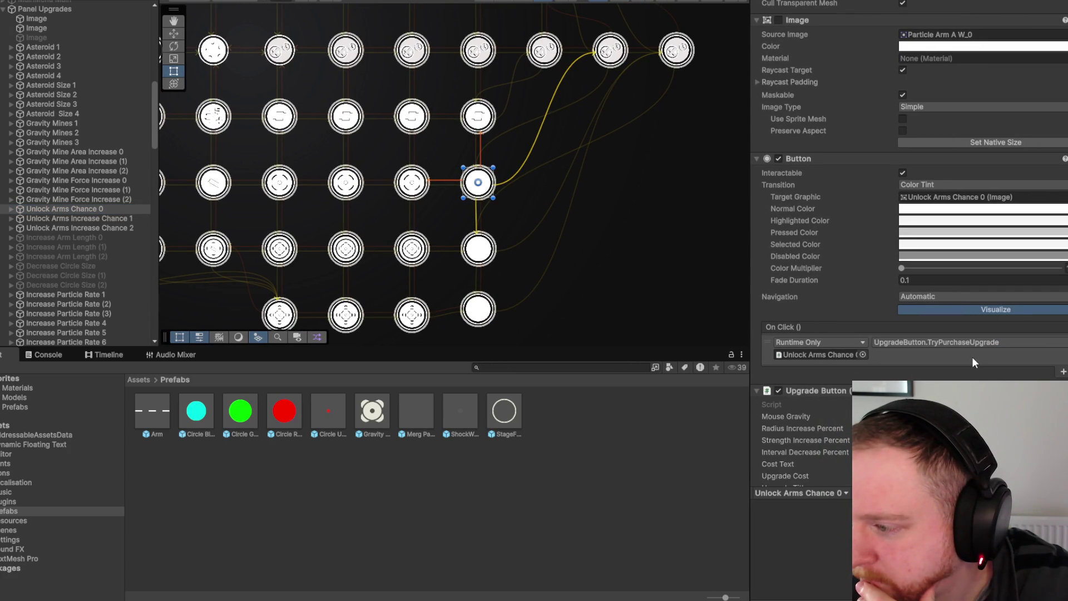
scroll(897, 285, down, 4)
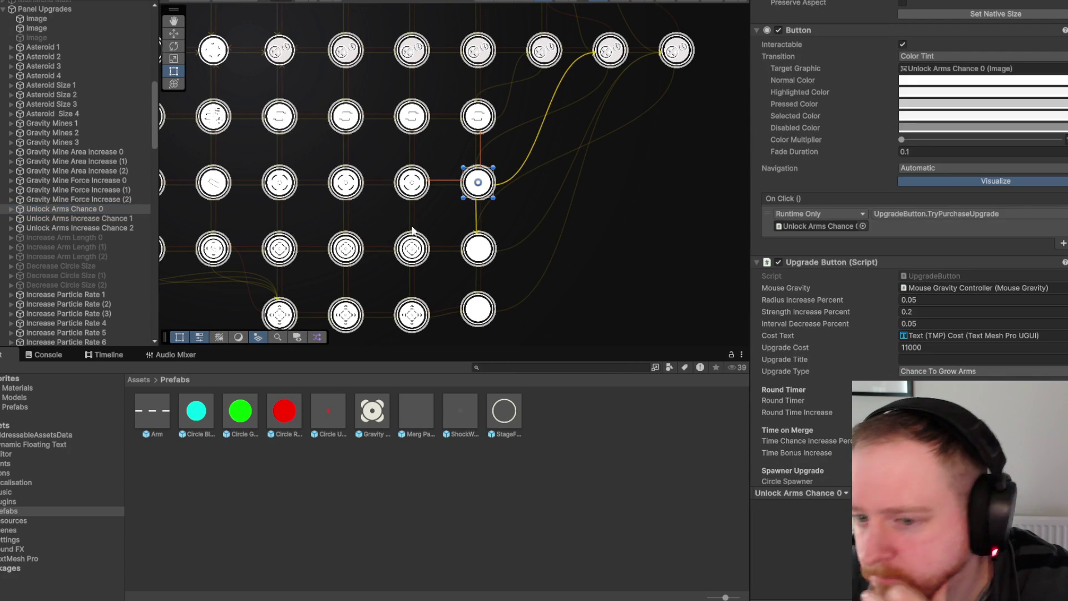
- With the Move tool, drag Increase Arm Length 0 up and right to start a new column
click(104, 219)
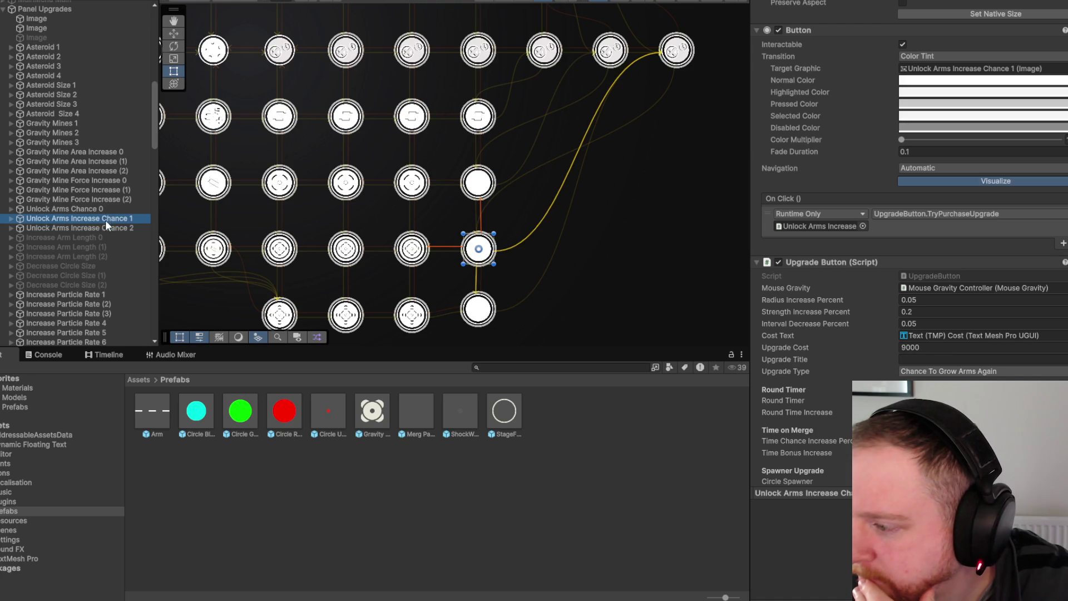
click(106, 224)
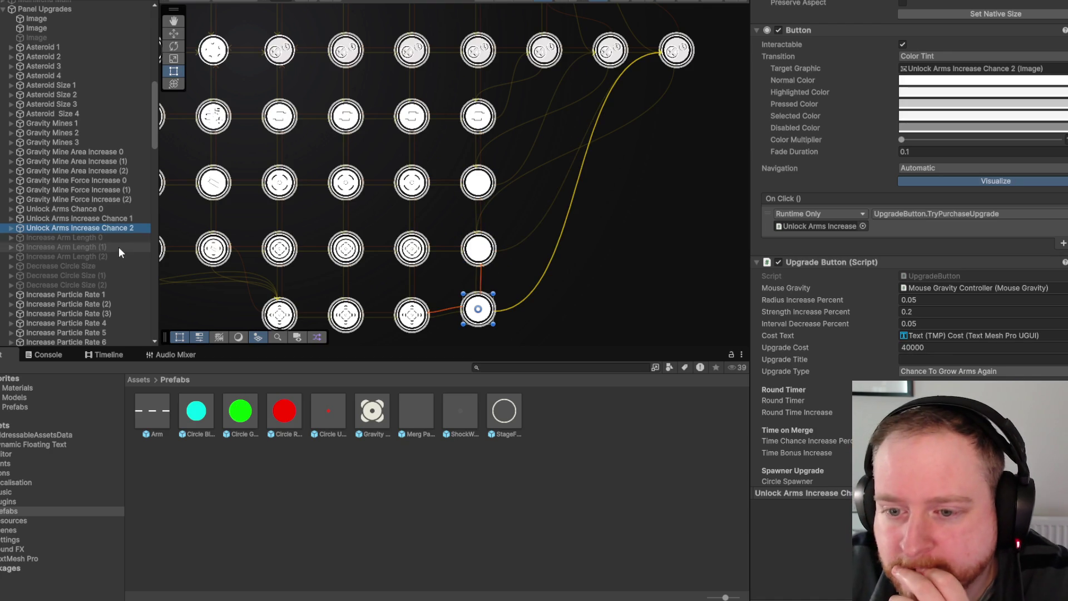
click(119, 240)
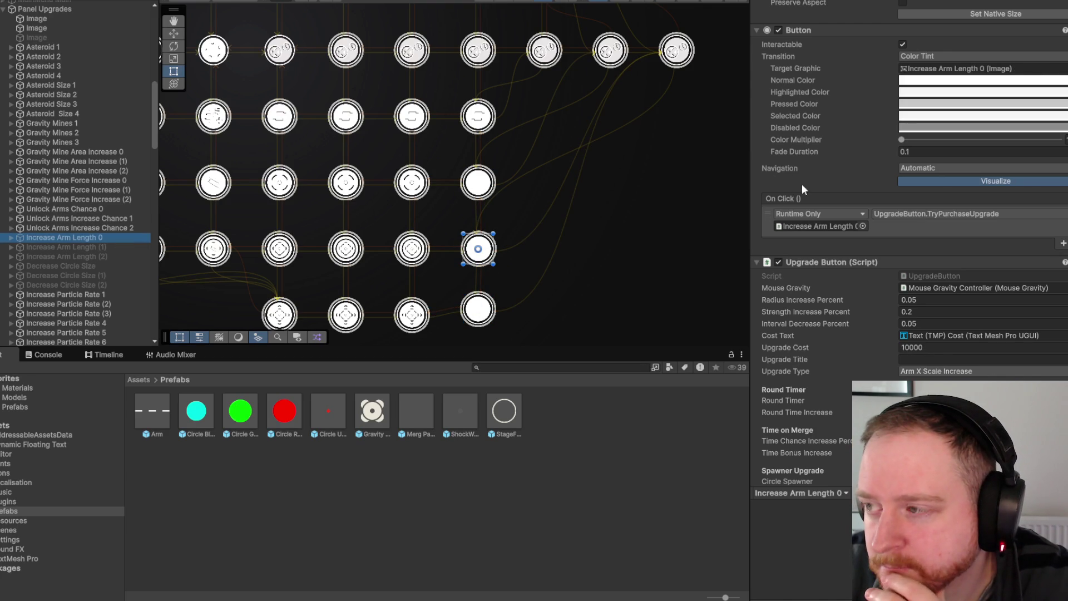
scroll(815, 173, up, 5)
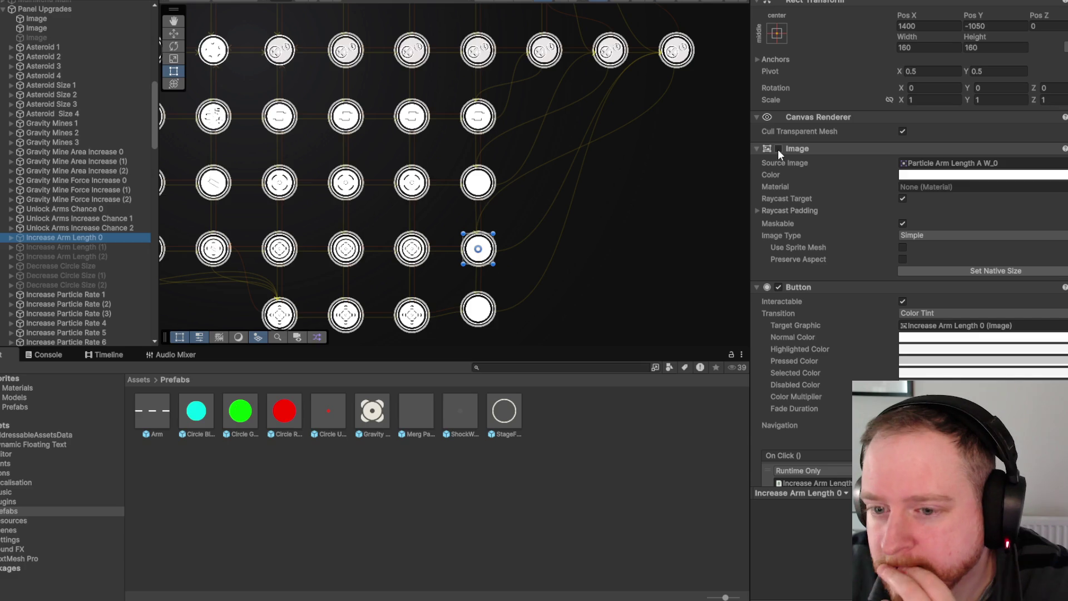
scroll(783, 22, up, 2)
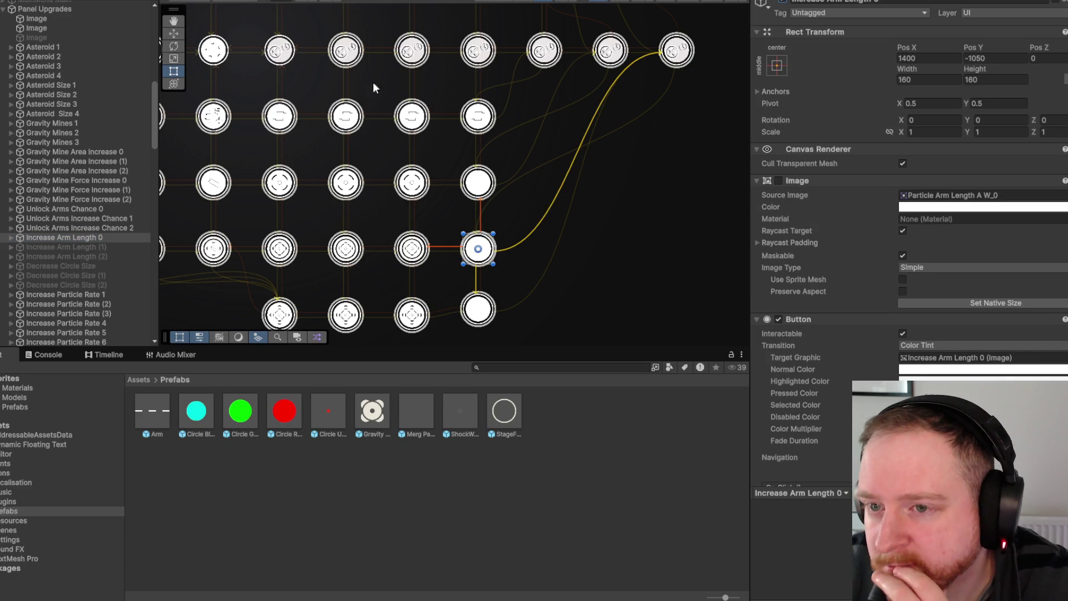
click(174, 33)
drag(481, 249, 549, 184)
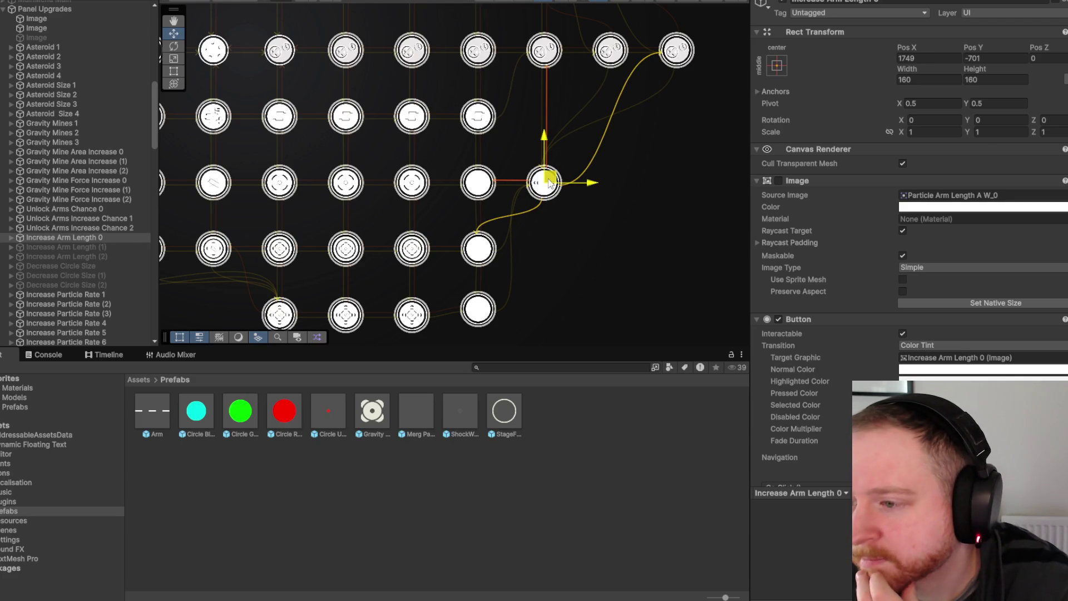
- Drag Increase Arm Length (1) right into the new column below it
click(62, 247)
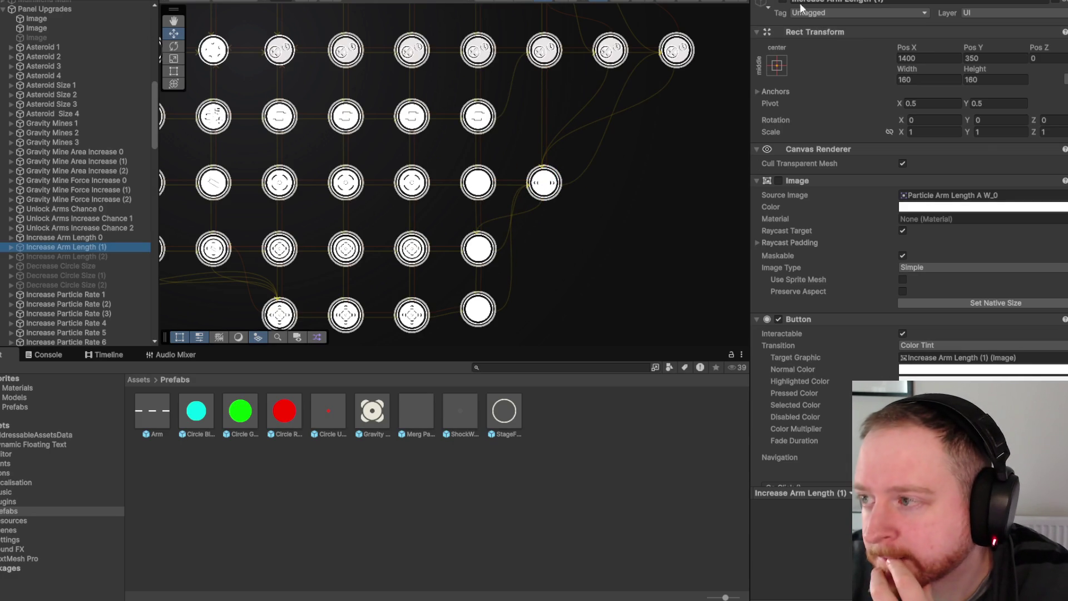
scroll(529, 91, down, 2)
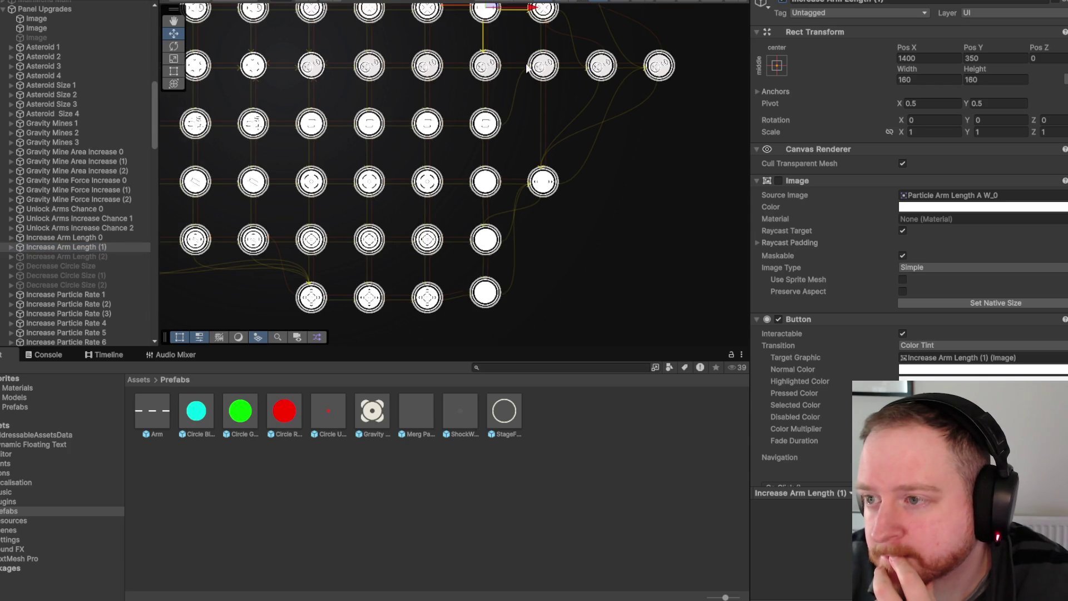
mouse_move(485, 9)
mouse_down()
mouse_move(557, 24)
mouse_move(542, 50)
mouse_move(552, 242)
mouse_up()
click(122, 256)
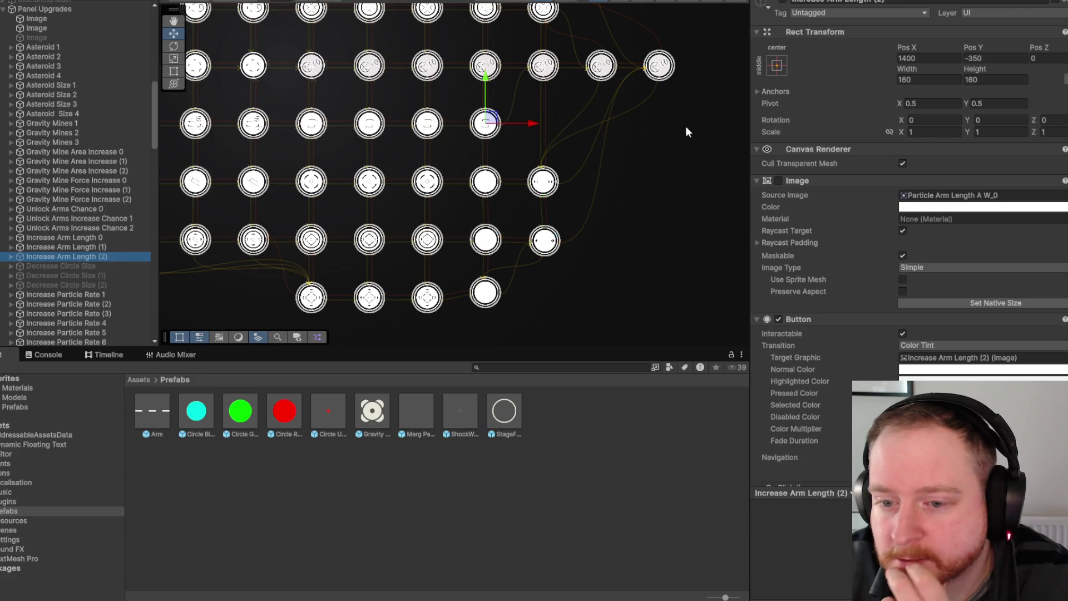
- Drag Increase Arm Length (2) to the bottom of the new column and nudge it into line
mouse_move(489, 119)
mouse_down()
mouse_move(563, 285)
mouse_move(554, 291)
mouse_up()
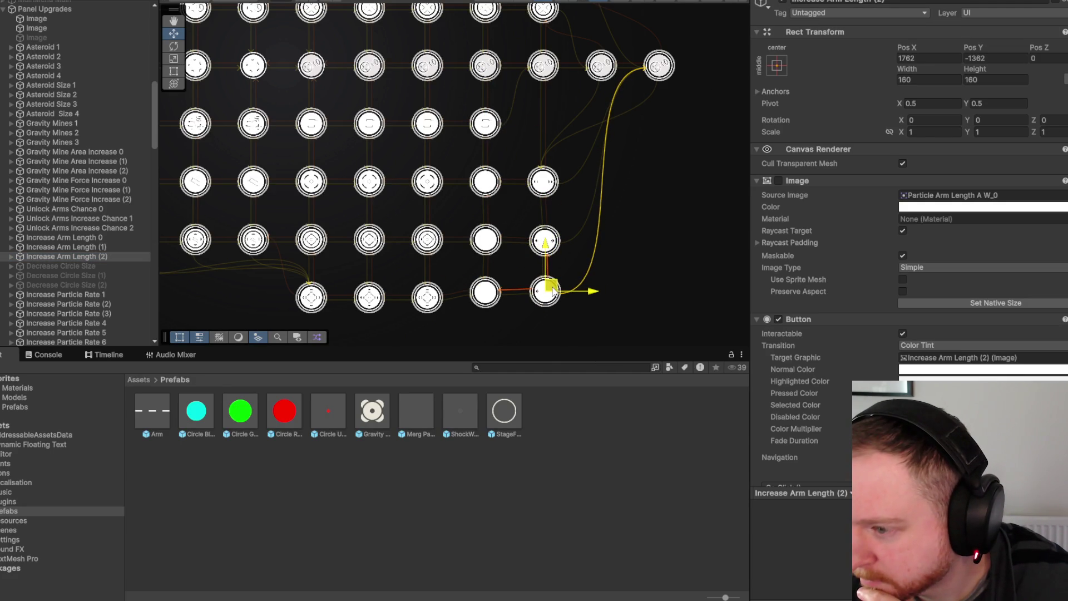
scroll(807, 308, down, 10)
scroll(807, 307, down, 4)
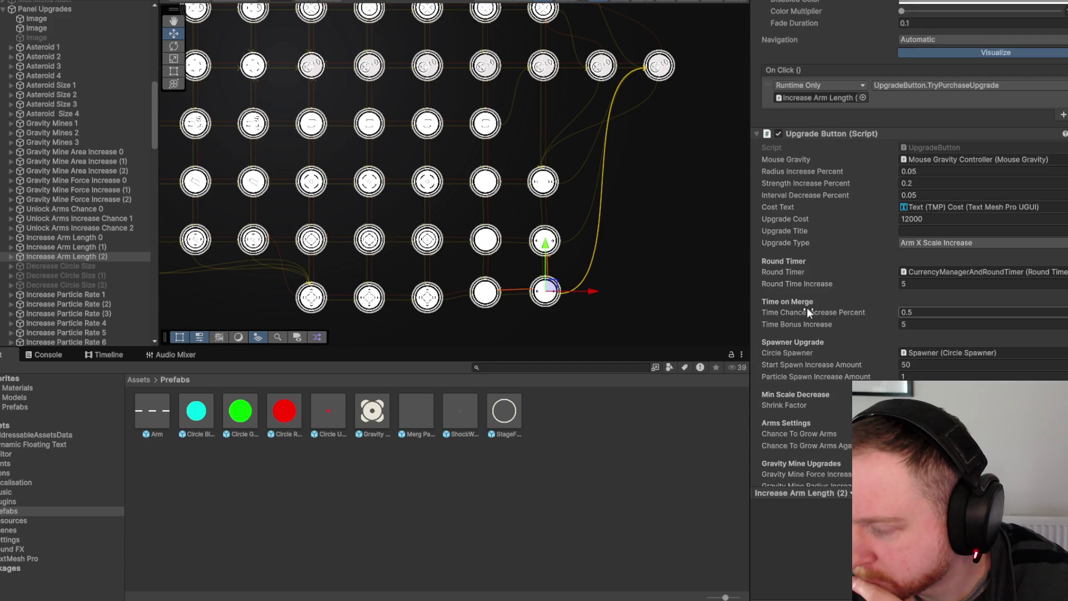
scroll(808, 307, down, 3)
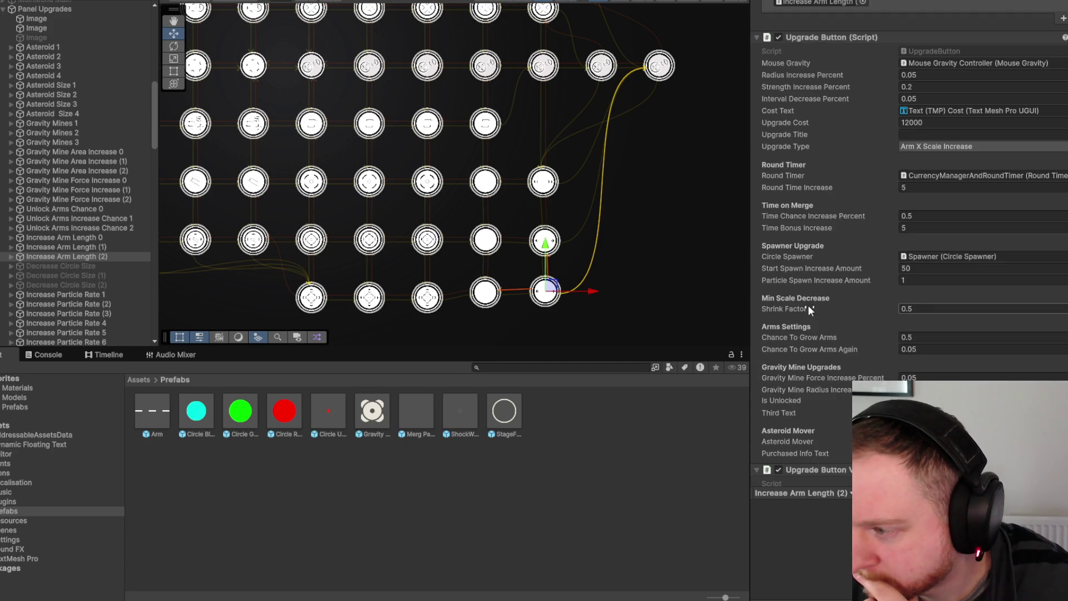
drag(545, 293, 545, 298)
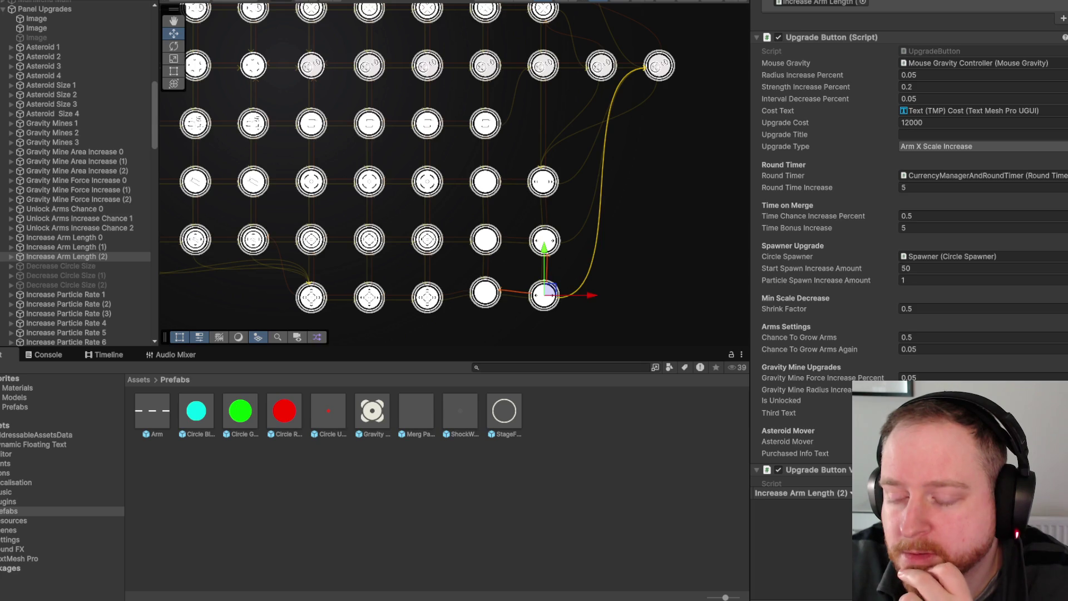
- Select Unlock Arms Chance 0 and scroll through its Inspector fields
click(125, 209)
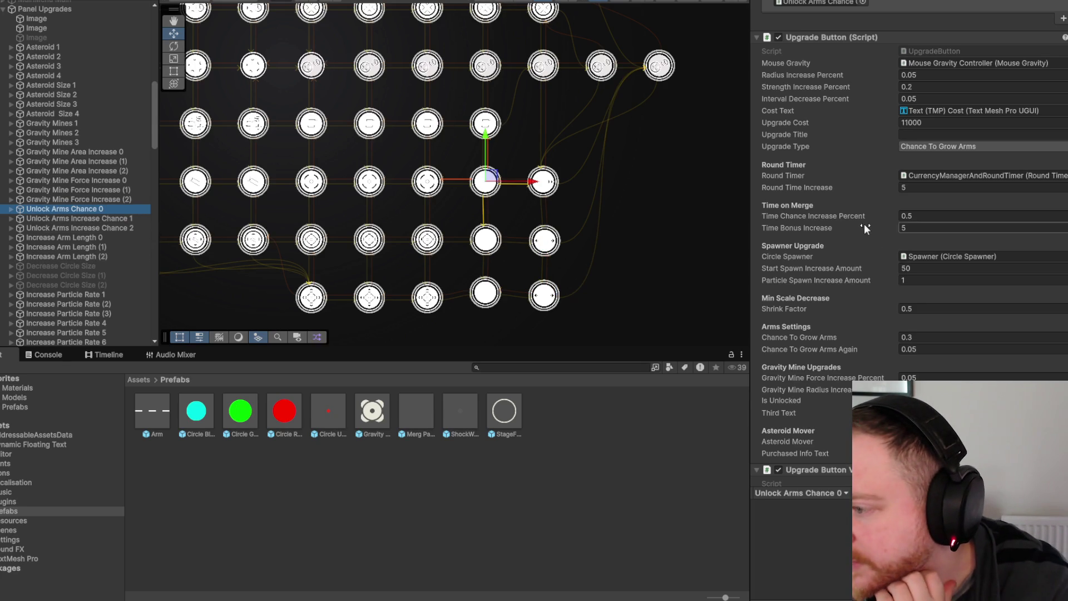
scroll(863, 223, down, 3)
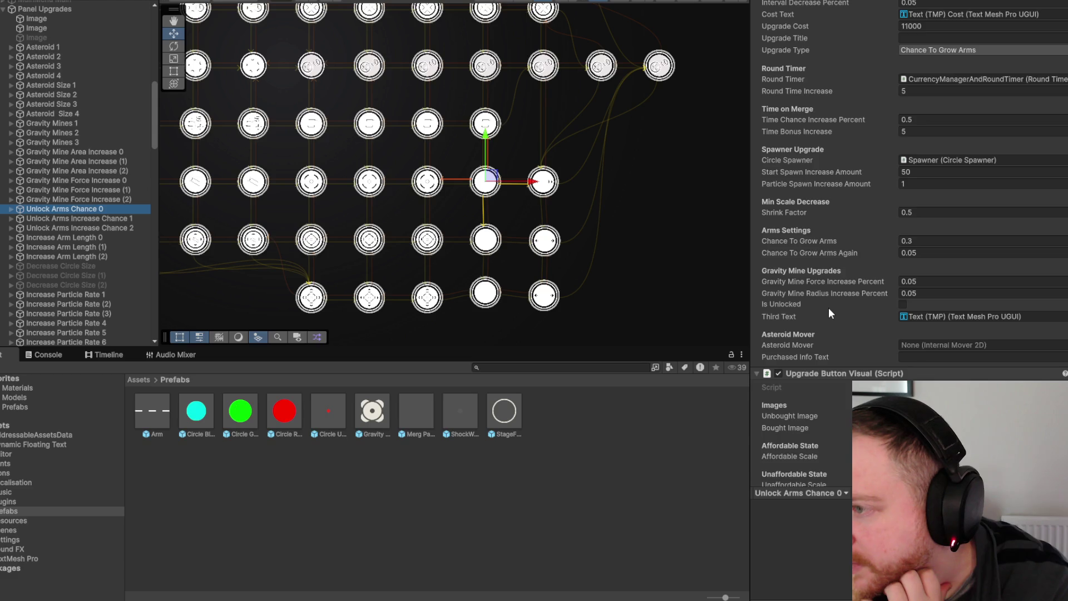
scroll(829, 309, up, 3)
- Set Upgrade Cost to 10 on Unlock Arms Chance 0 and the five other arm upgrades, then enter Play mode
click(943, 121)
text(10)
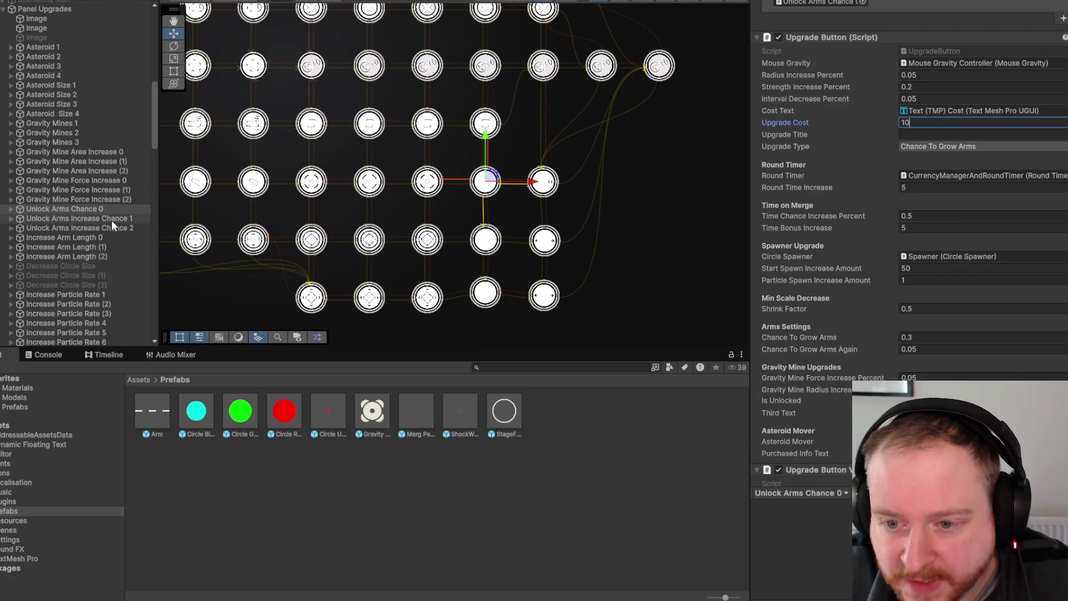
click(111, 219)
shift+click(121, 228)
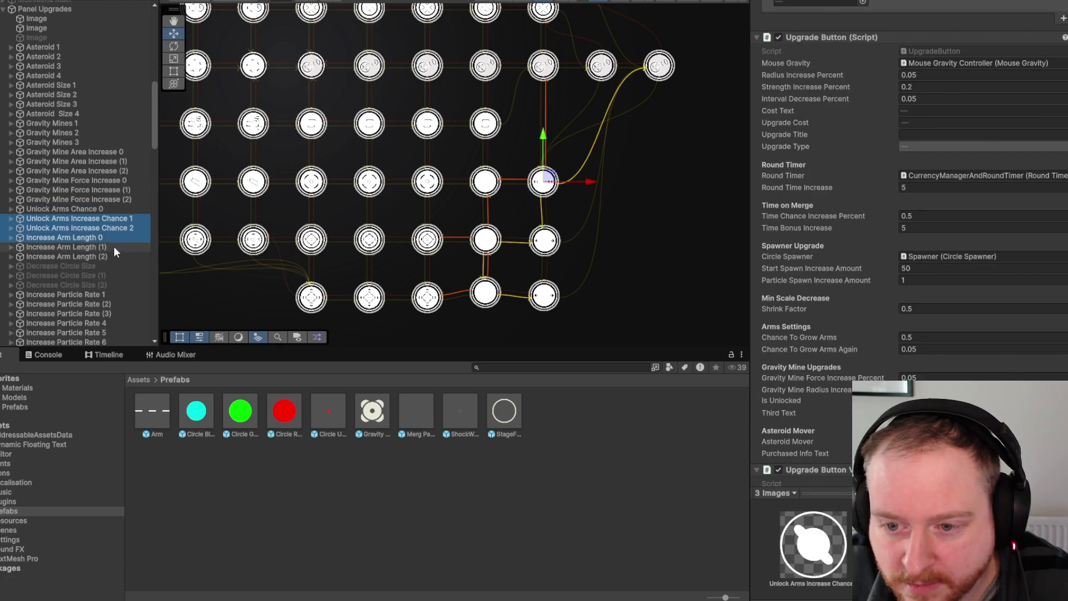
shift+click(114, 246)
shift+click(115, 255)
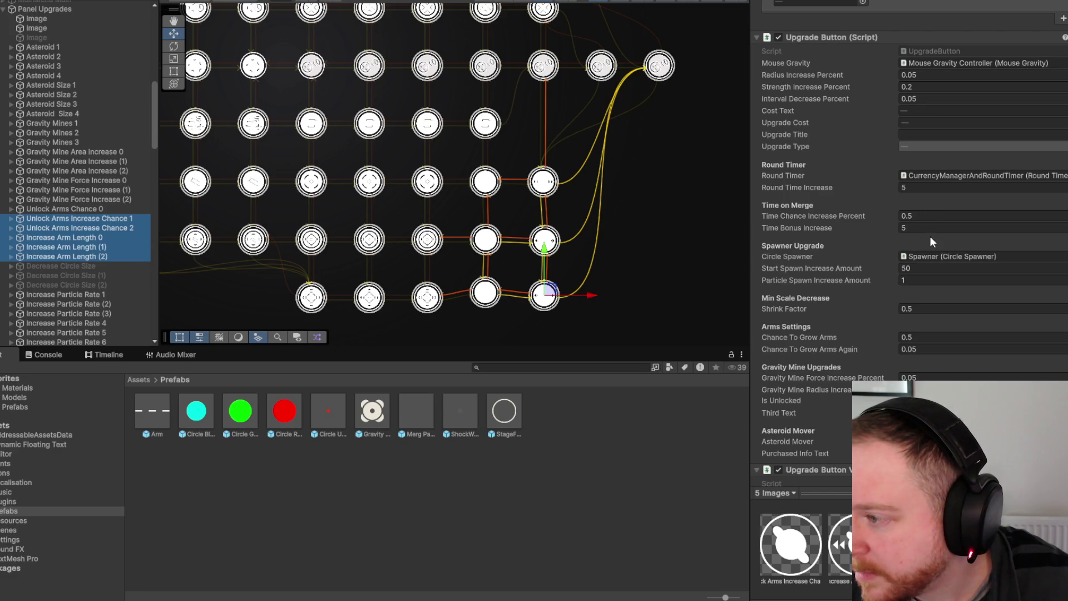
click(916, 122)
text(10)
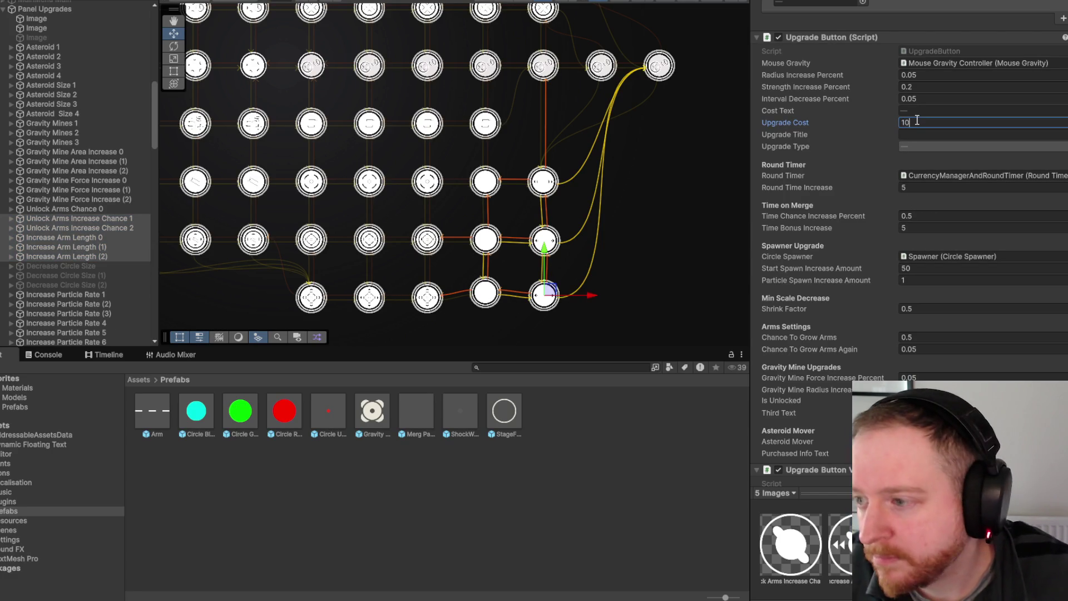
key(ctrl+p)
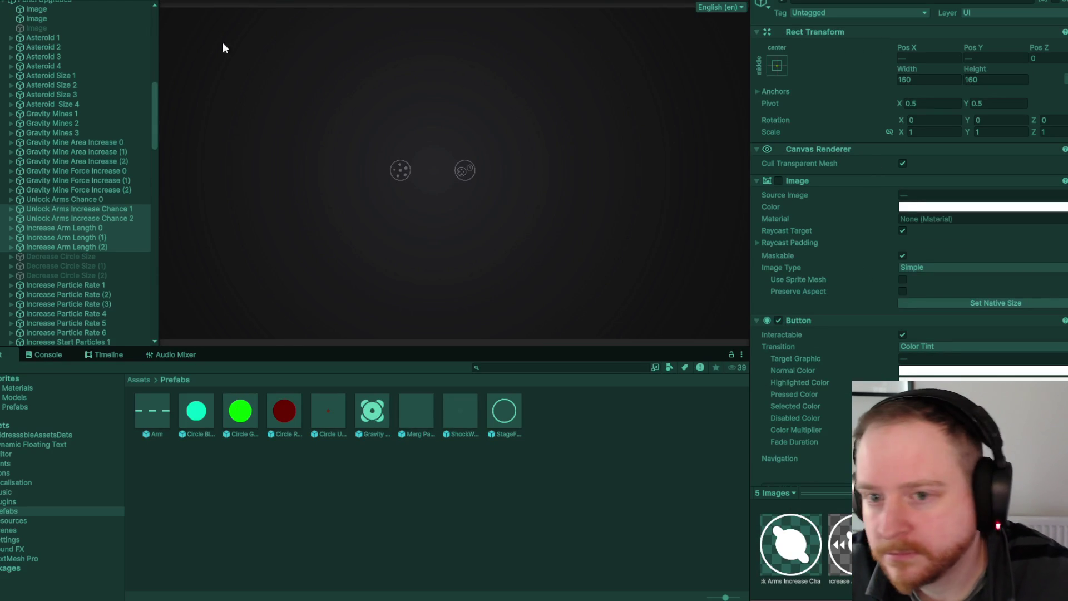
- Show CurrencyManagerAndRoundTimer, then buy the first upgrades including merge value and Gravity Mine
scroll(149, 110, up, 5)
scroll(146, 95, up, 4)
click(122, 107)
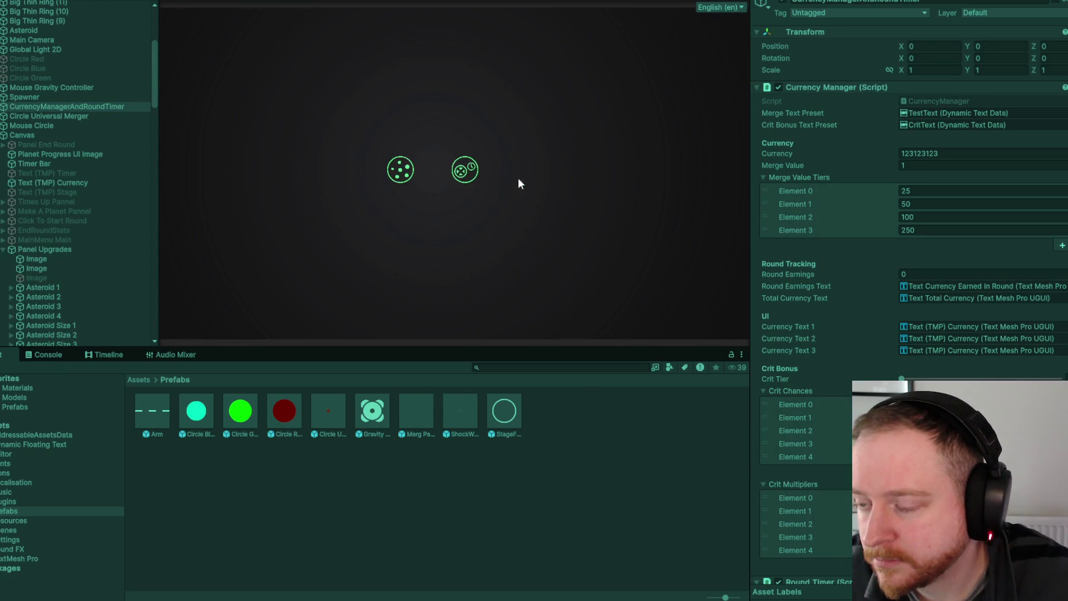
click(507, 171)
click(465, 233)
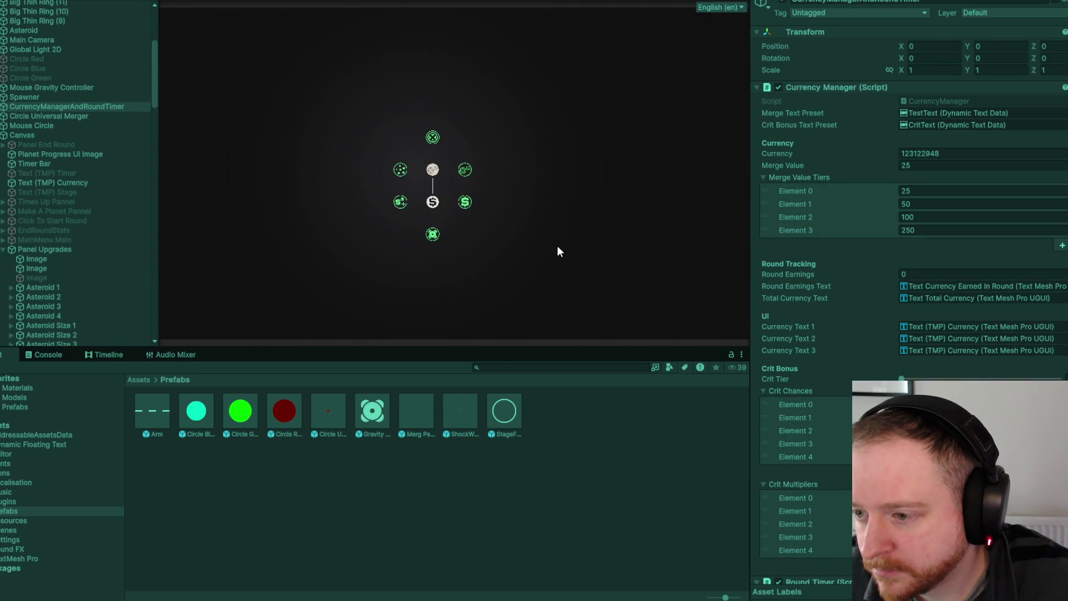
click(438, 233)
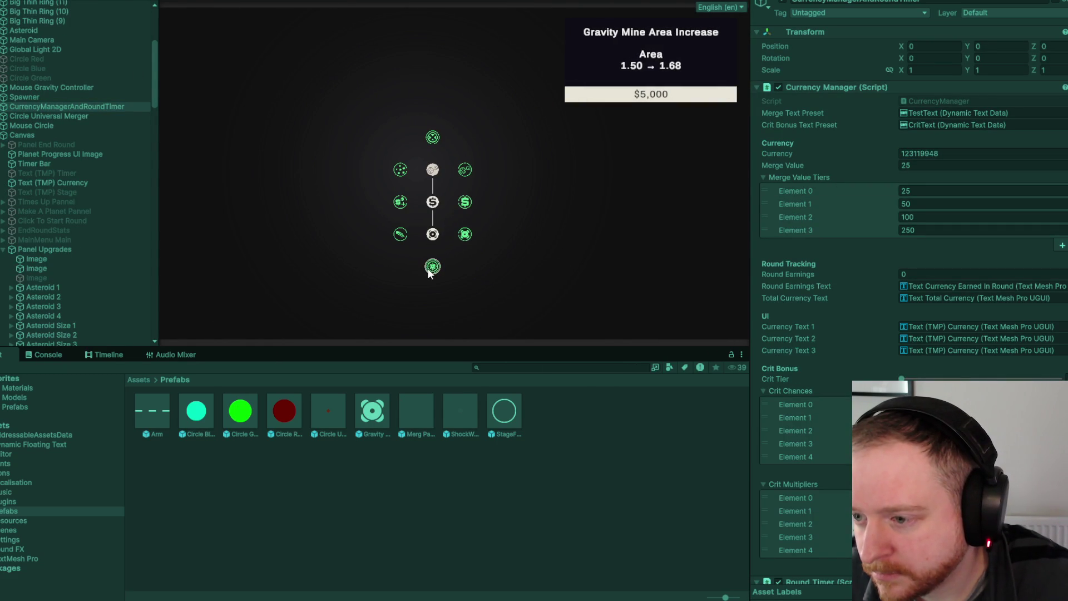
click(433, 267)
click(465, 266)
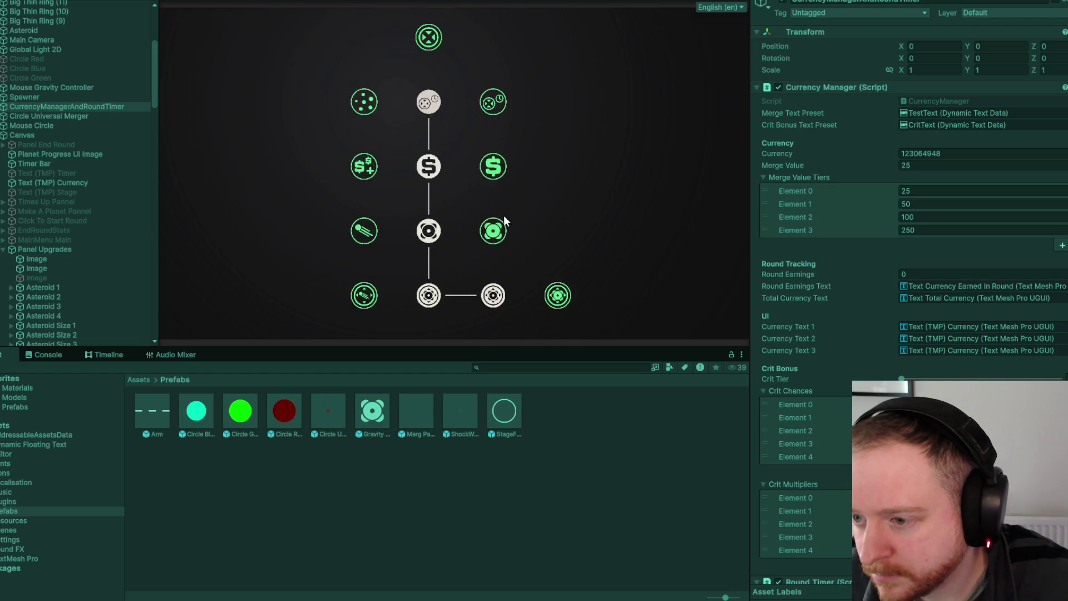
- Pan to the lower part of the tree and buy the arm-growth upgrade nodes
drag(641, 230, 462, 52)
click(371, 121)
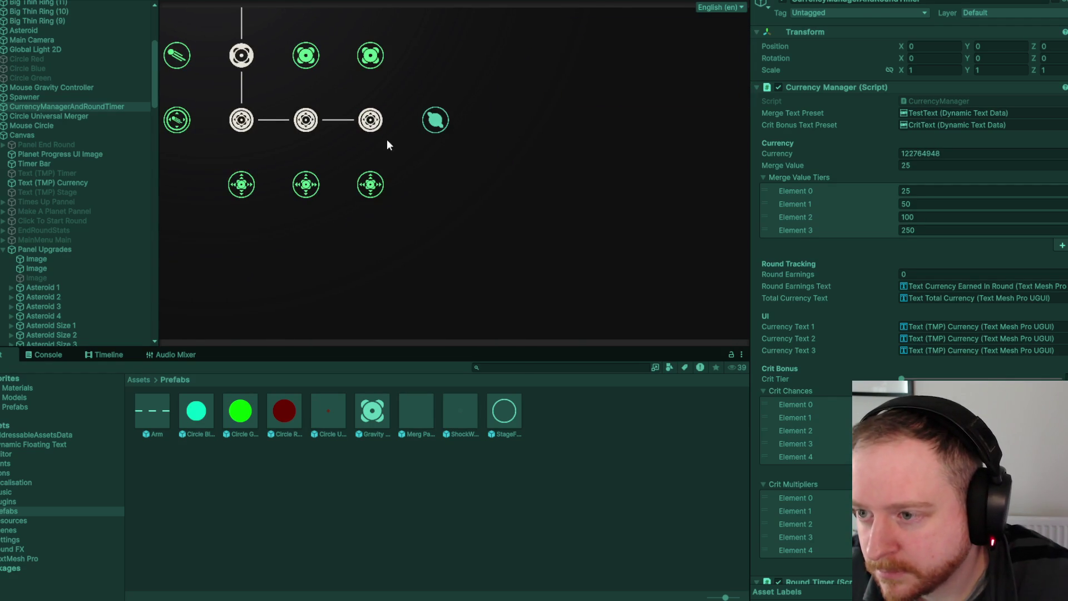
click(437, 125)
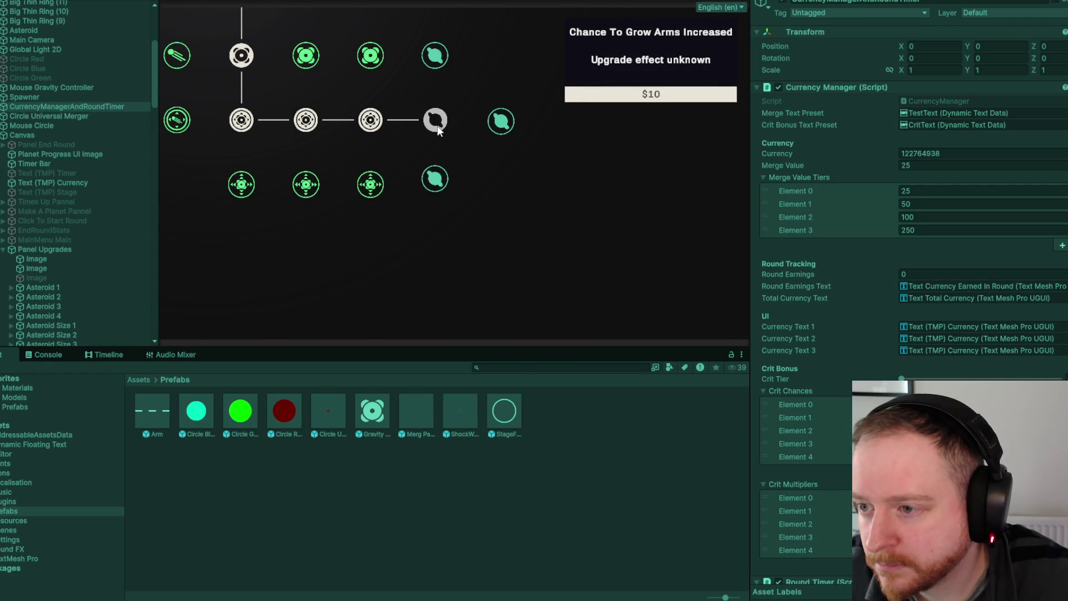
scroll(440, 131, up, 2)
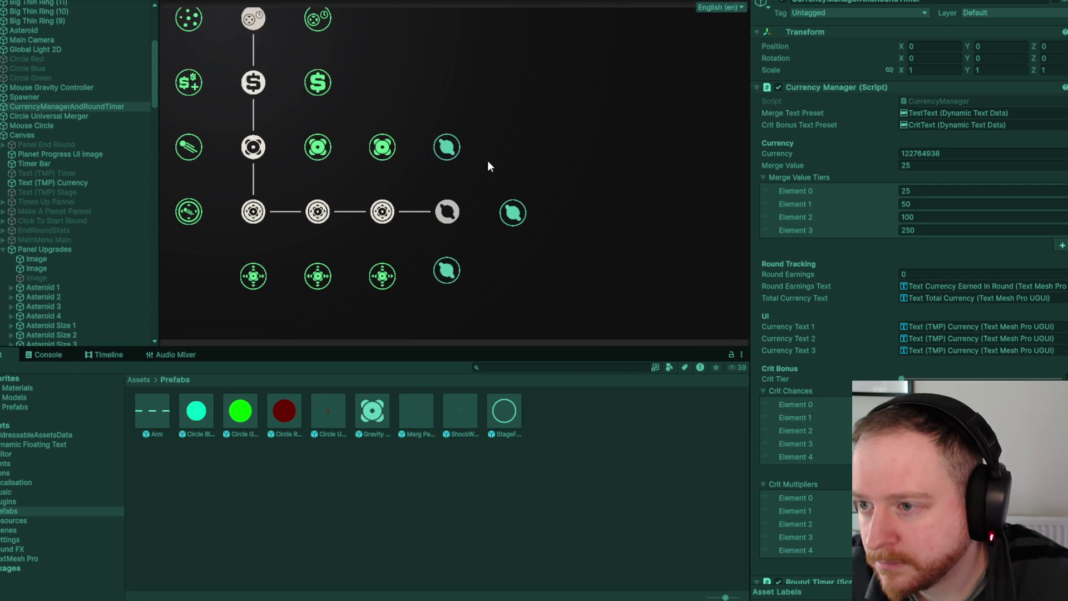
click(440, 150)
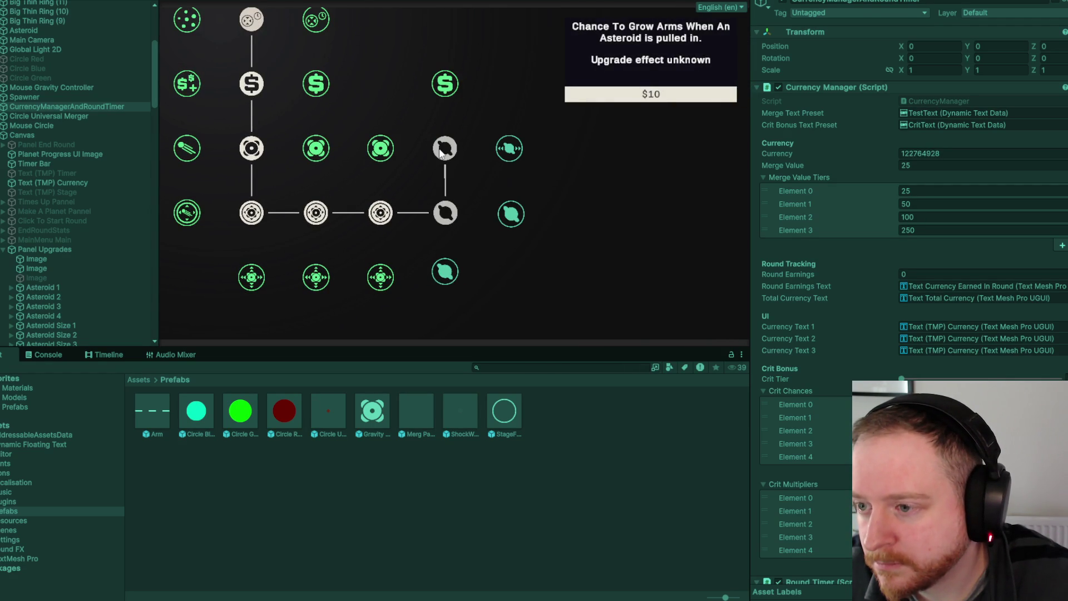
click(447, 276)
- Disable Panel Upgrades and dismiss the round stats to reach the Click To Start Round prompt
scroll(95, 142, up, 5)
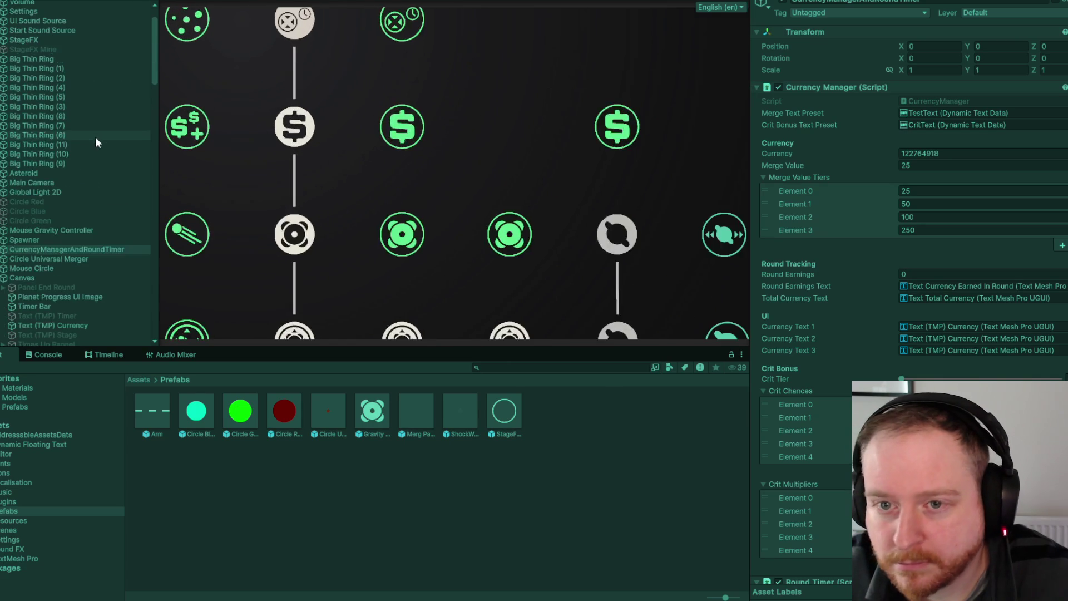
scroll(82, 207, down, 4)
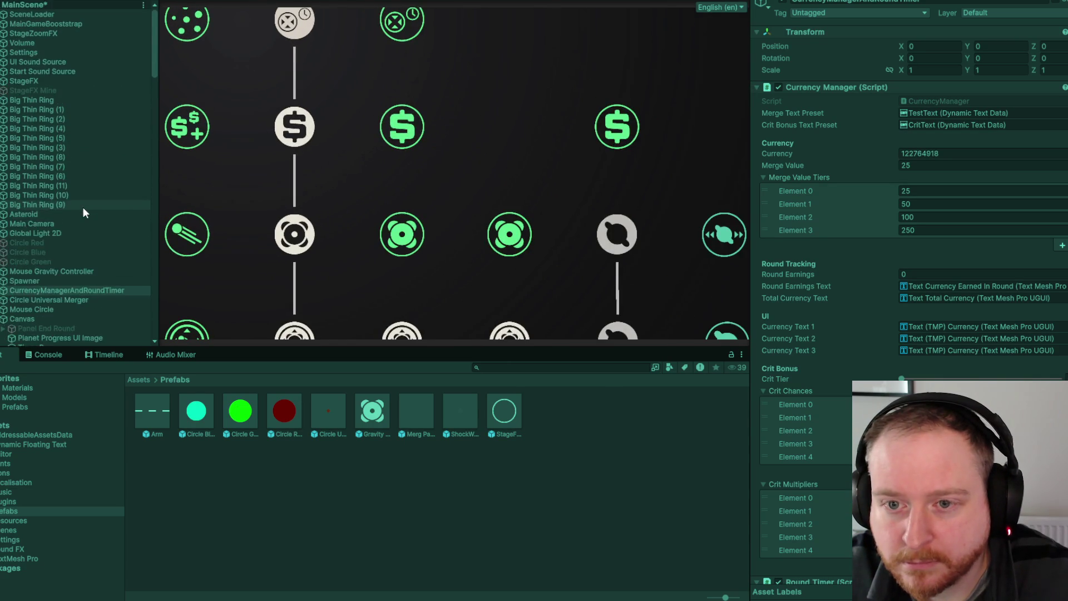
scroll(93, 193, down, 5)
click(98, 148)
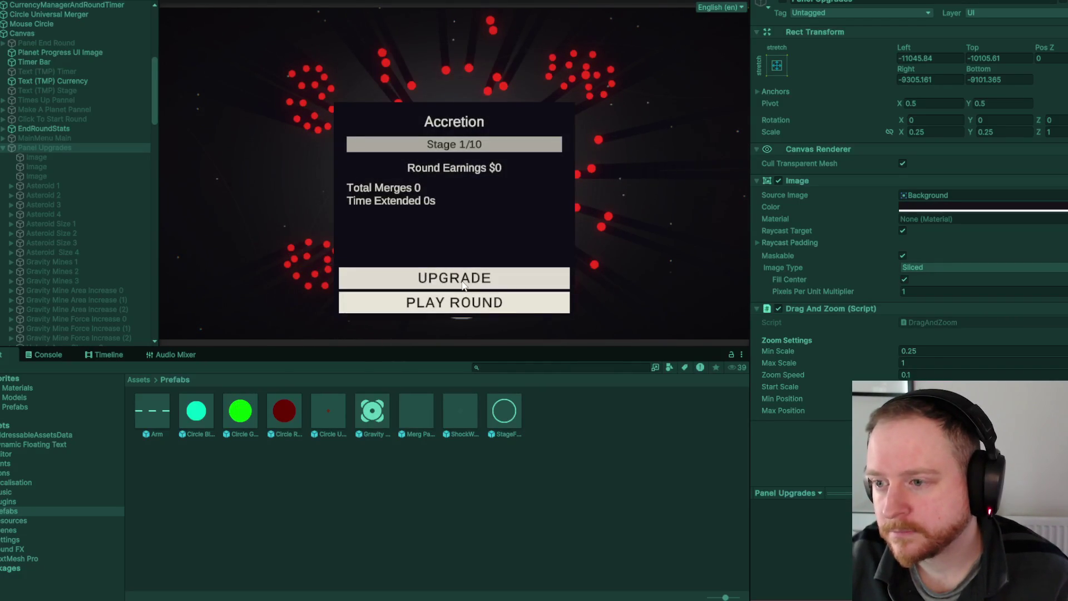
click(459, 295)
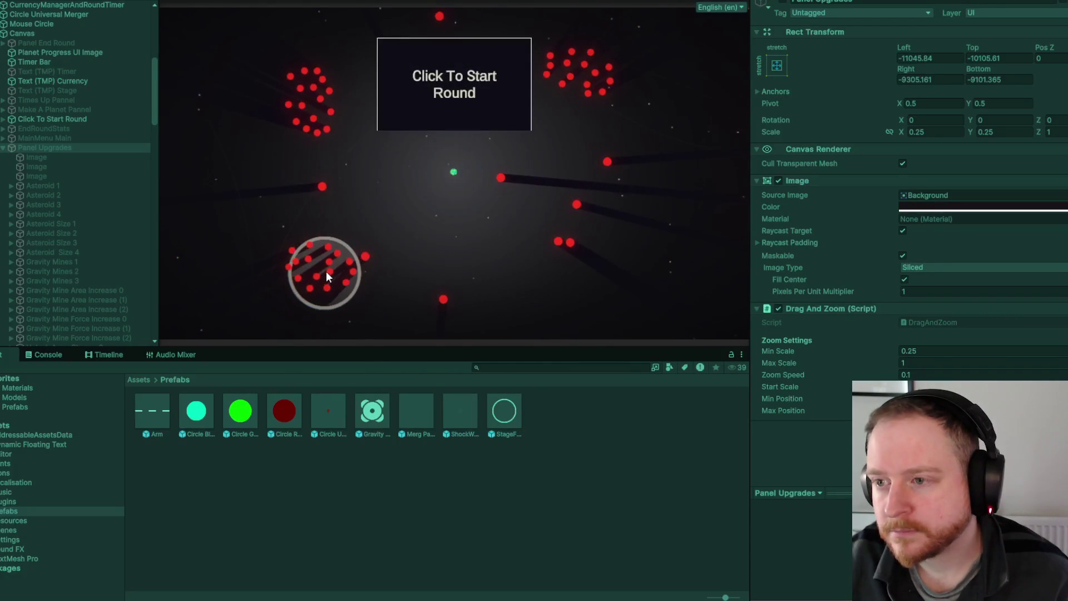
- Start a round, pause, and expand Circle Universal Merger (45) to see its Arm 1 and Arm 2
click(327, 276)
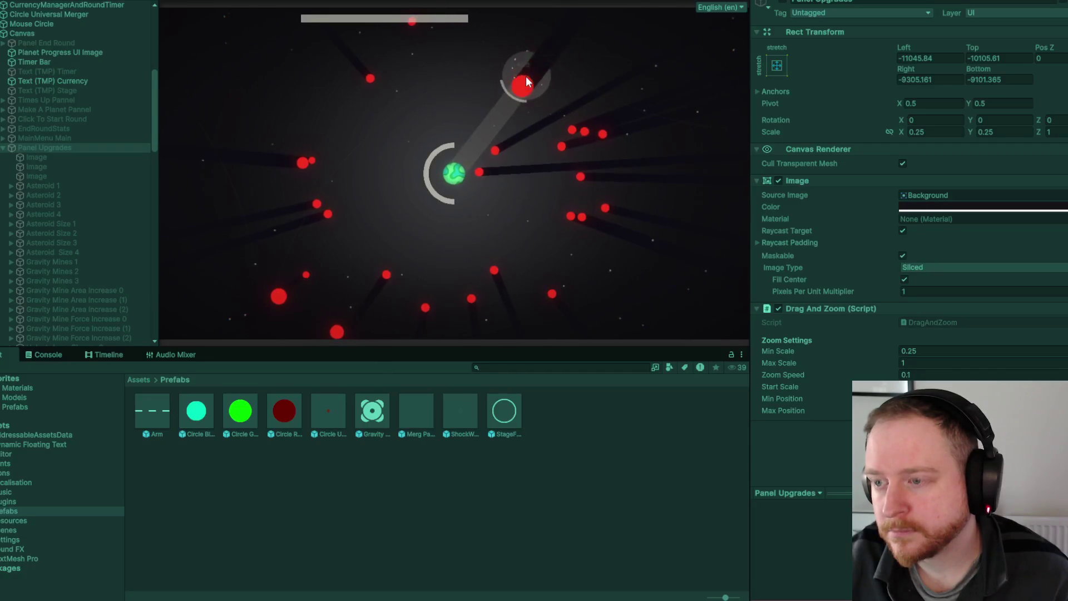
key(ctrl+p)
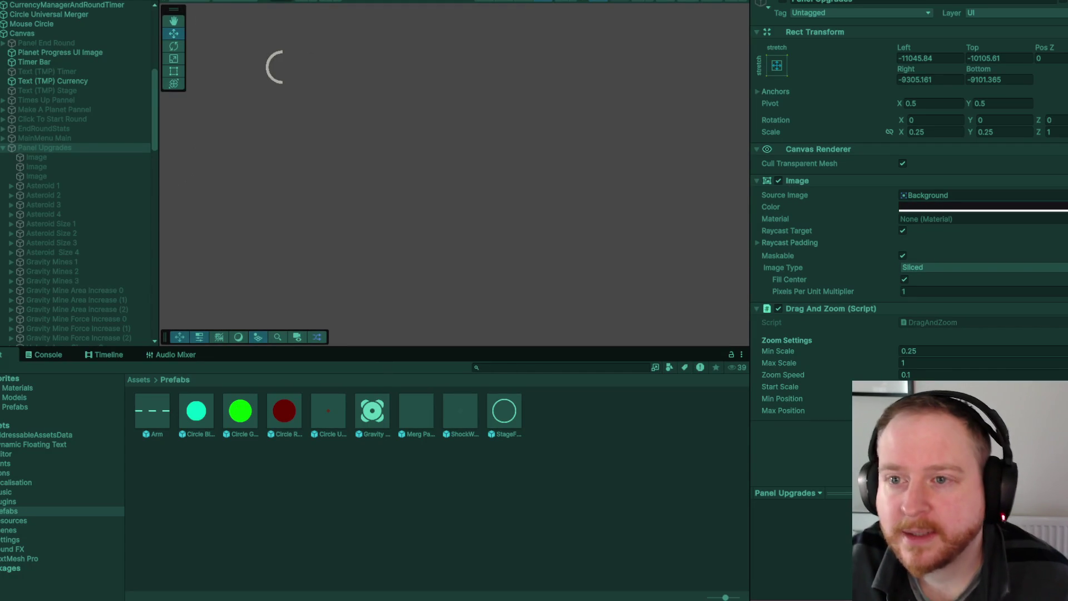
scroll(71, 184, down, 10)
scroll(84, 206, down, 15)
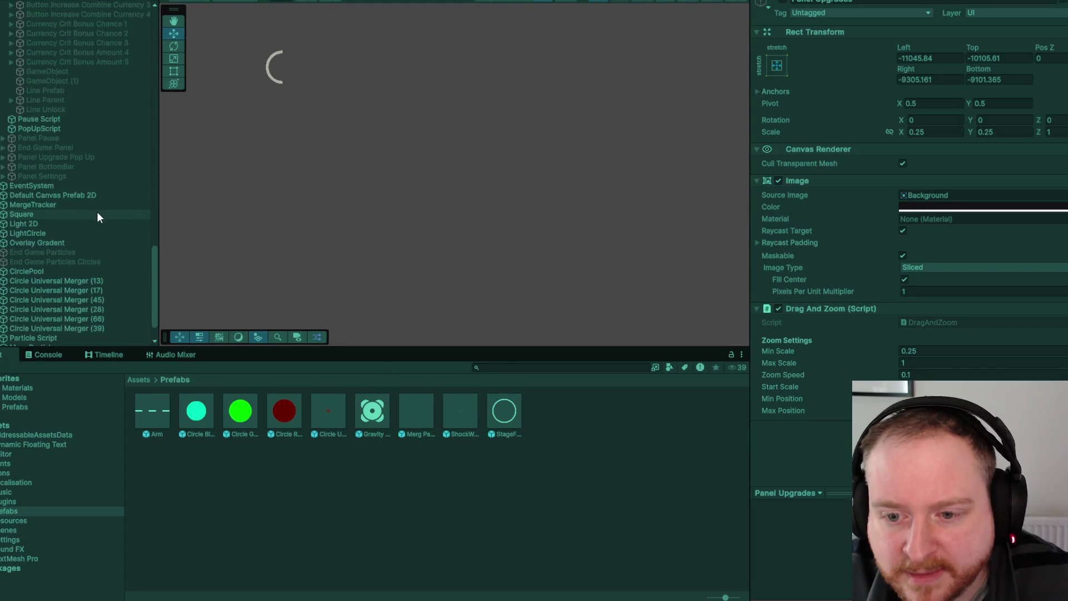
click(106, 255)
scroll(849, 226, down, 8)
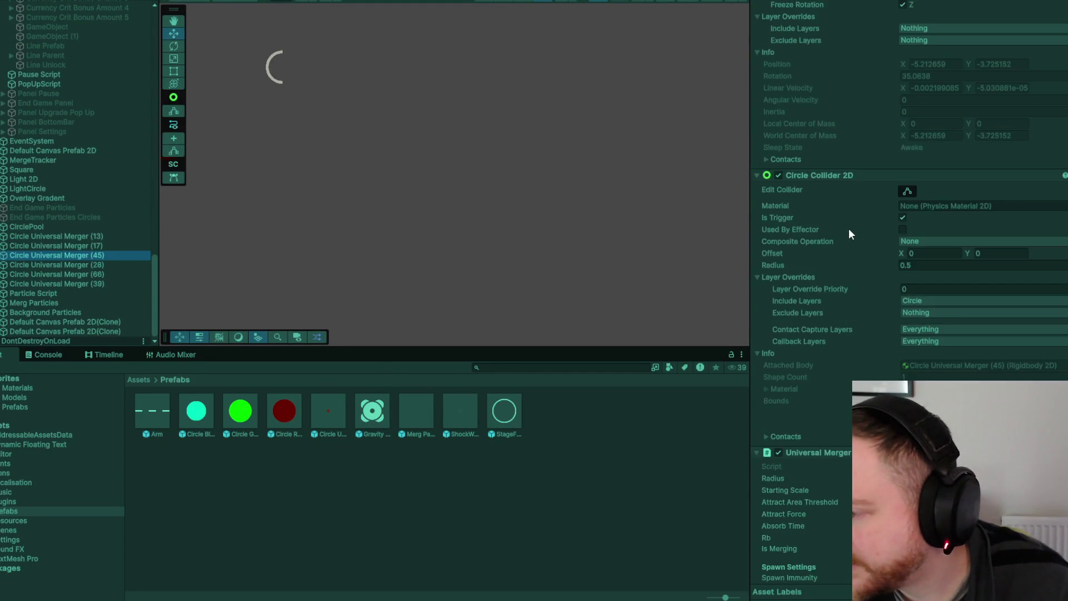
click(3, 255)
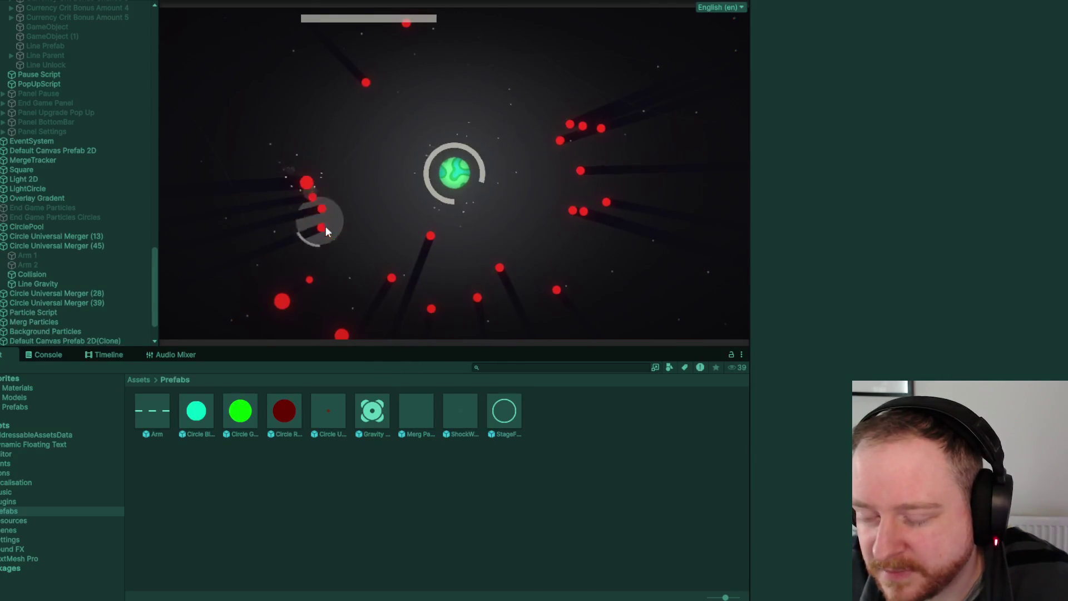
- End the round early from the pause menu and return to the upgrade tree
key(Escape)
click(460, 224)
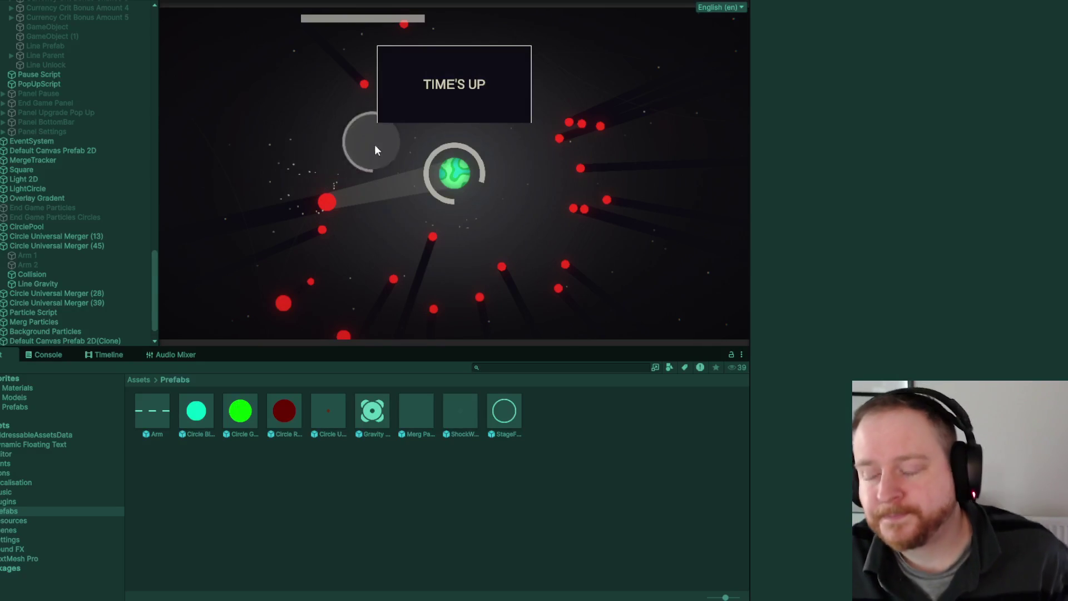
click(464, 276)
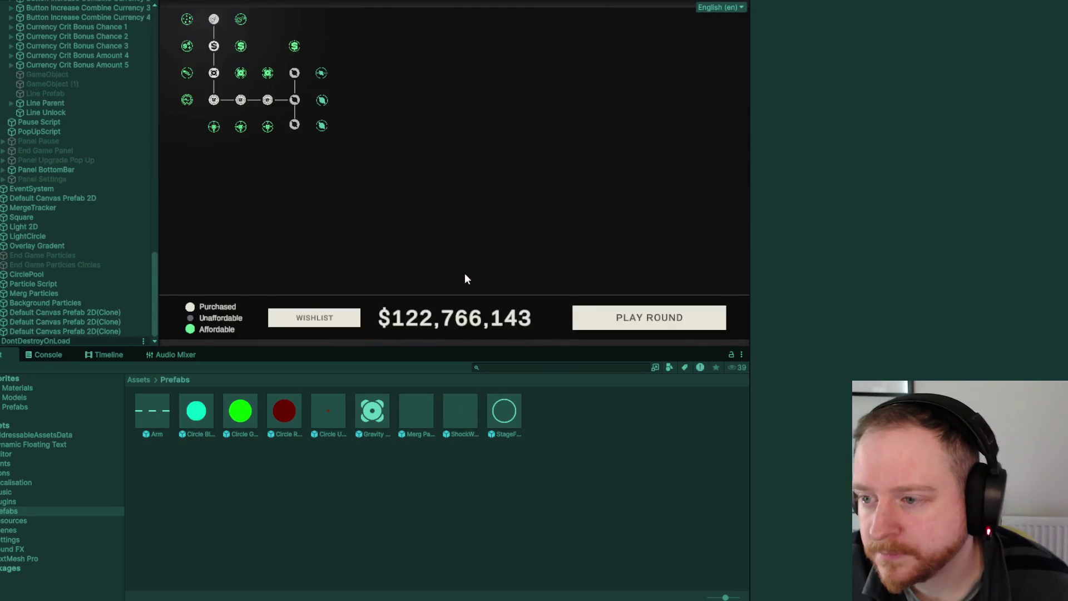
- Buy three more upgrade nodes in the tree
click(320, 135)
click(240, 136)
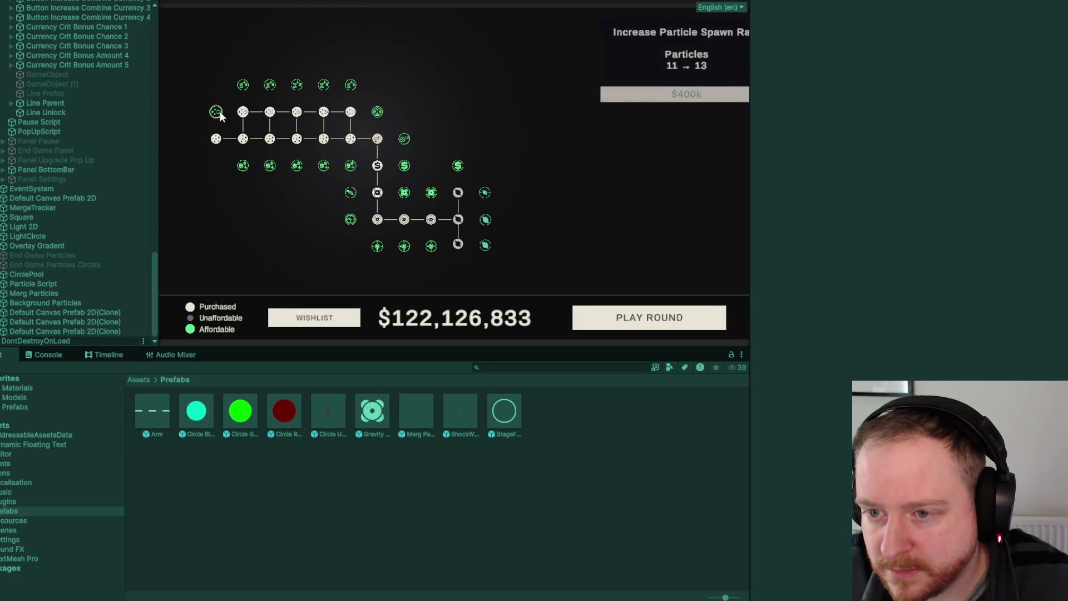
click(352, 86)
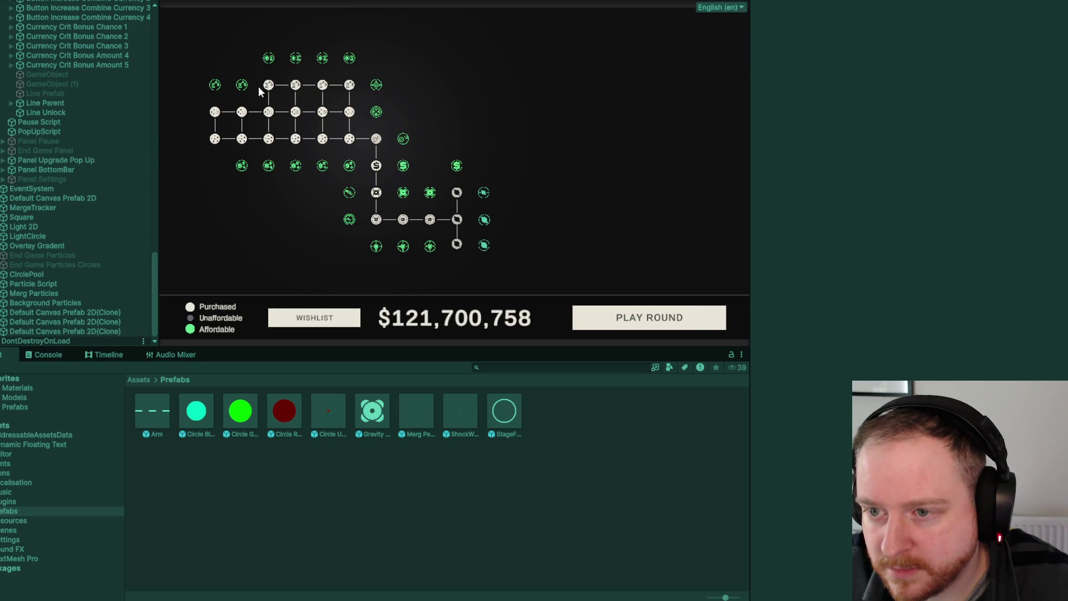
- Start the next round, watch a merged planet grow arms, then stop the game
click(594, 327)
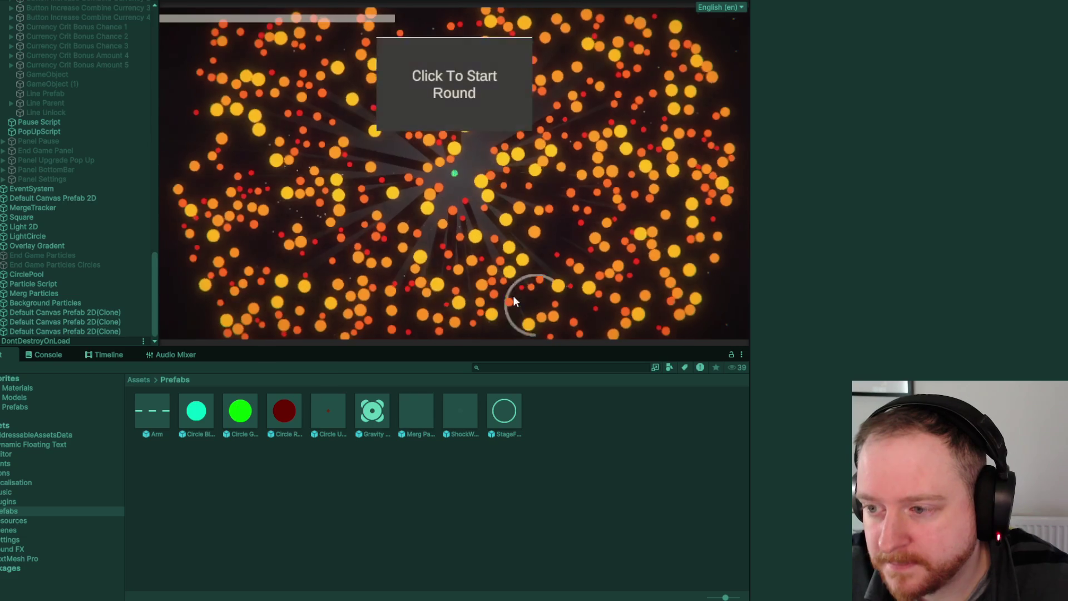
click(455, 84)
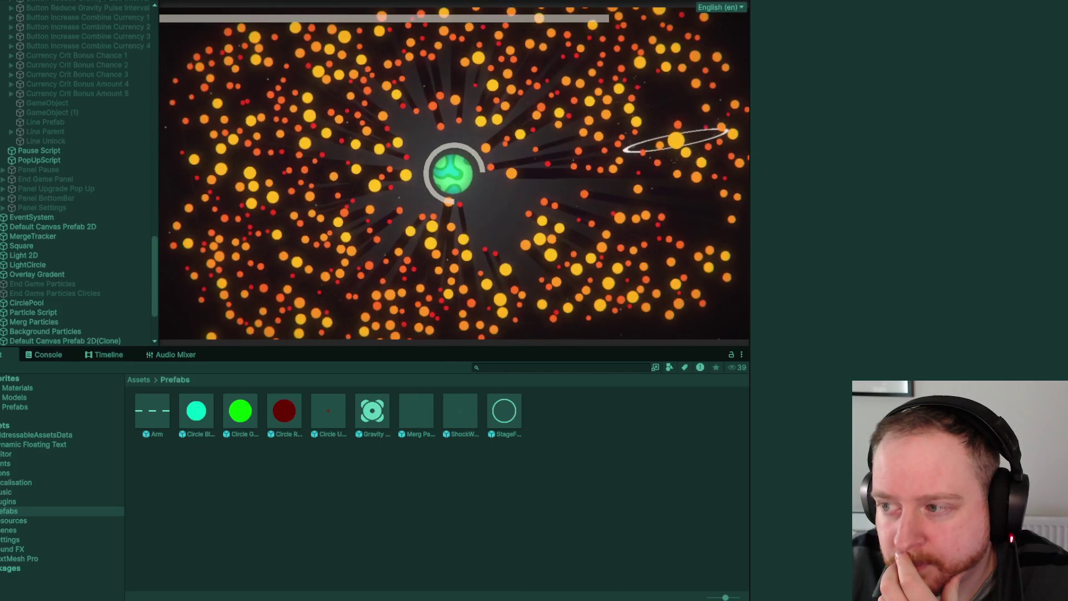
key(ctrl+p)
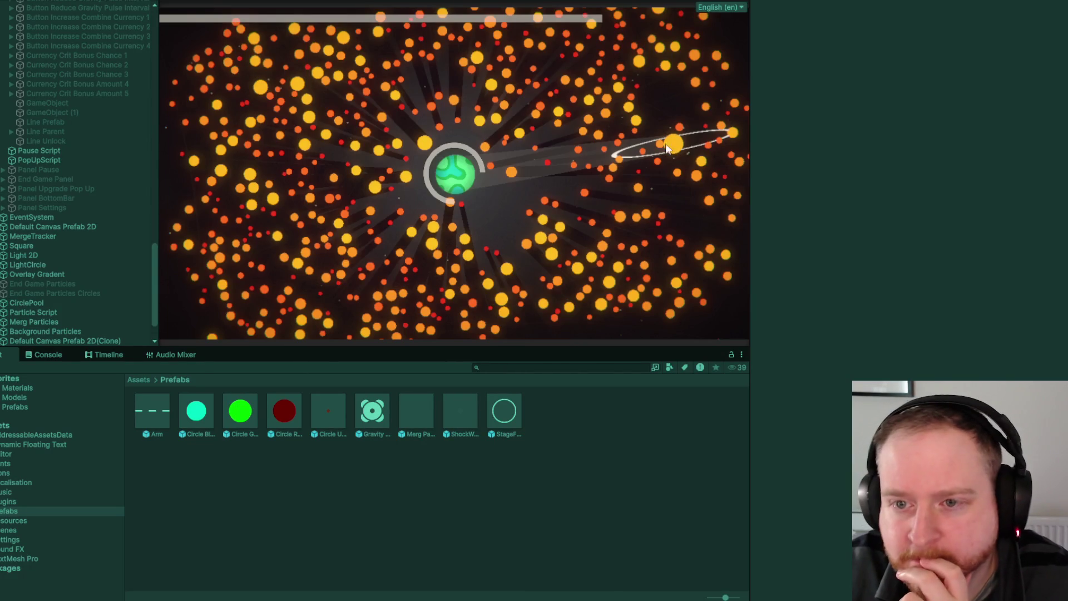
key(ctrl+p)
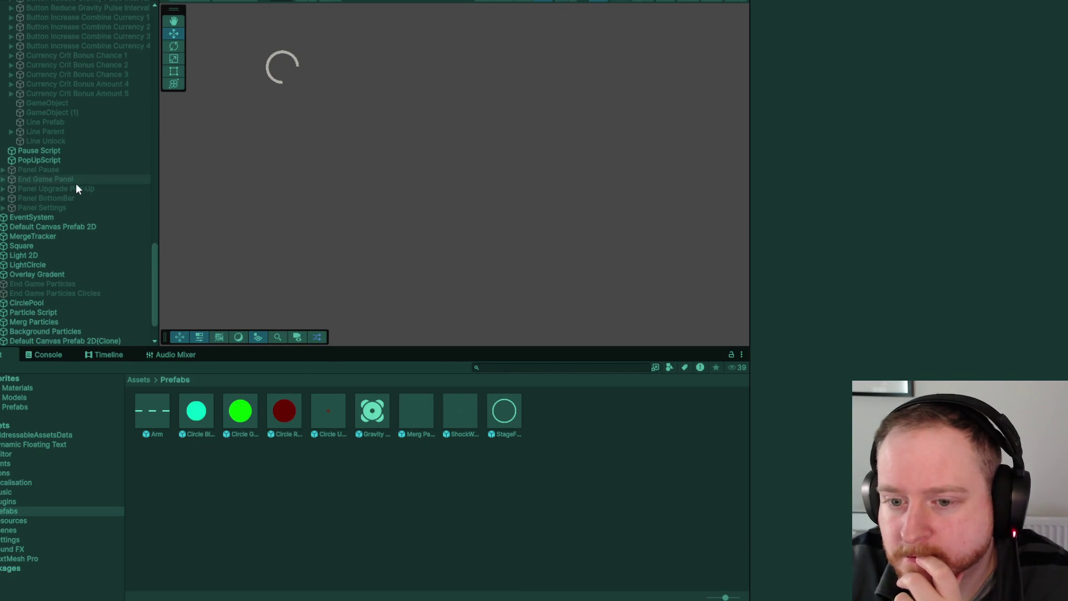
- Select a grown Circle Universal Merger clone and inspect its Arm 1 scale
scroll(82, 179, down, 3)
click(111, 314)
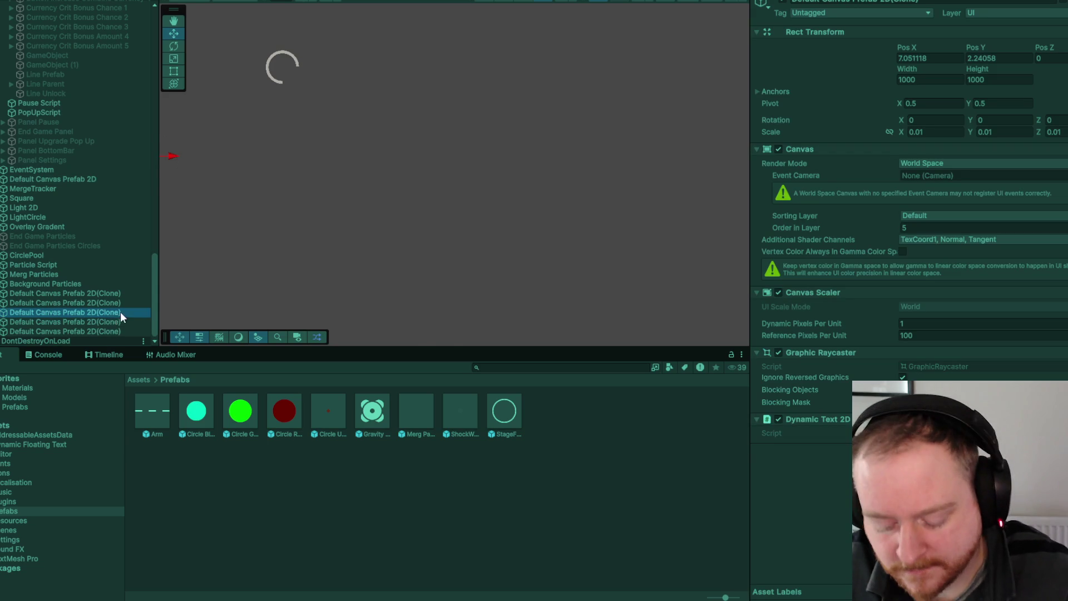
click(443, 207)
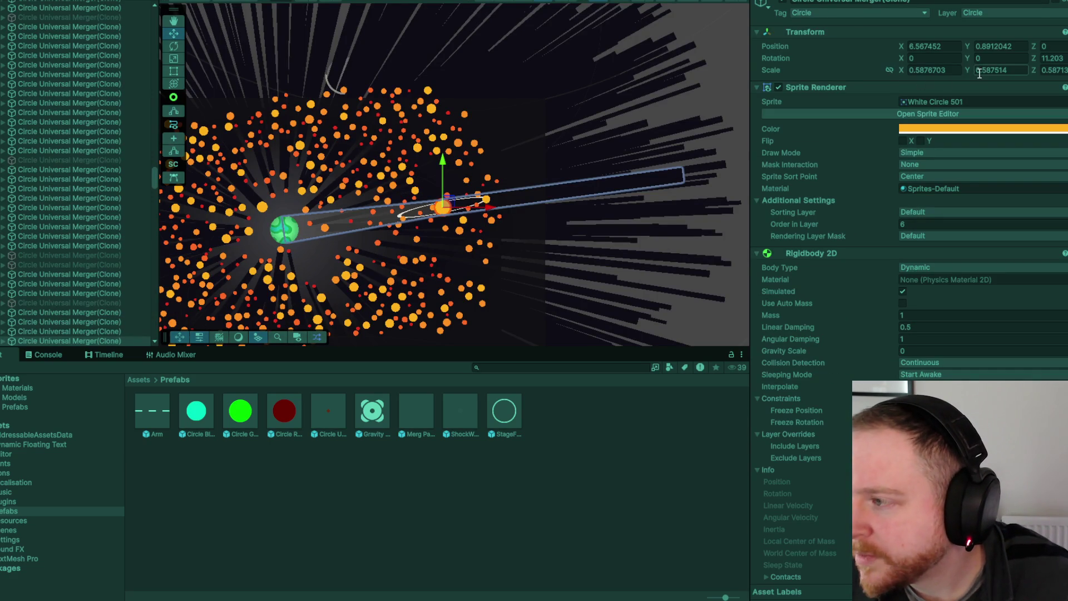
click(5, 236)
click(3, 235)
click(45, 243)
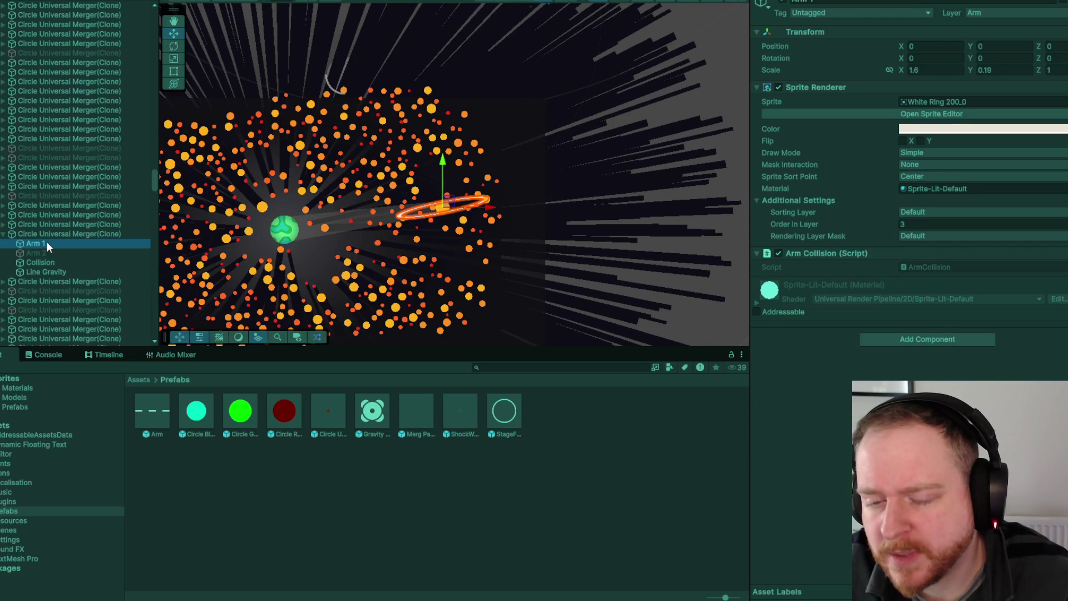
- Stop play, open the Circle Universal Merger prefab, compare Arm 1 and Arm 2 scales, and exit
key(ctrl+p)
click(333, 413)
double_click(334, 412)
click(76, 31)
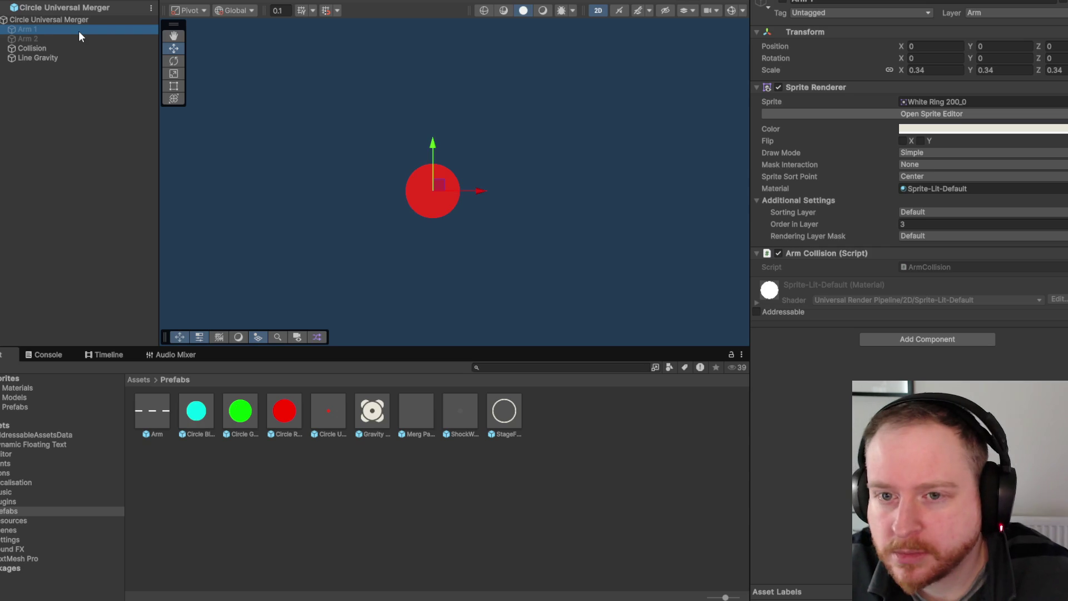
click(79, 39)
click(82, 31)
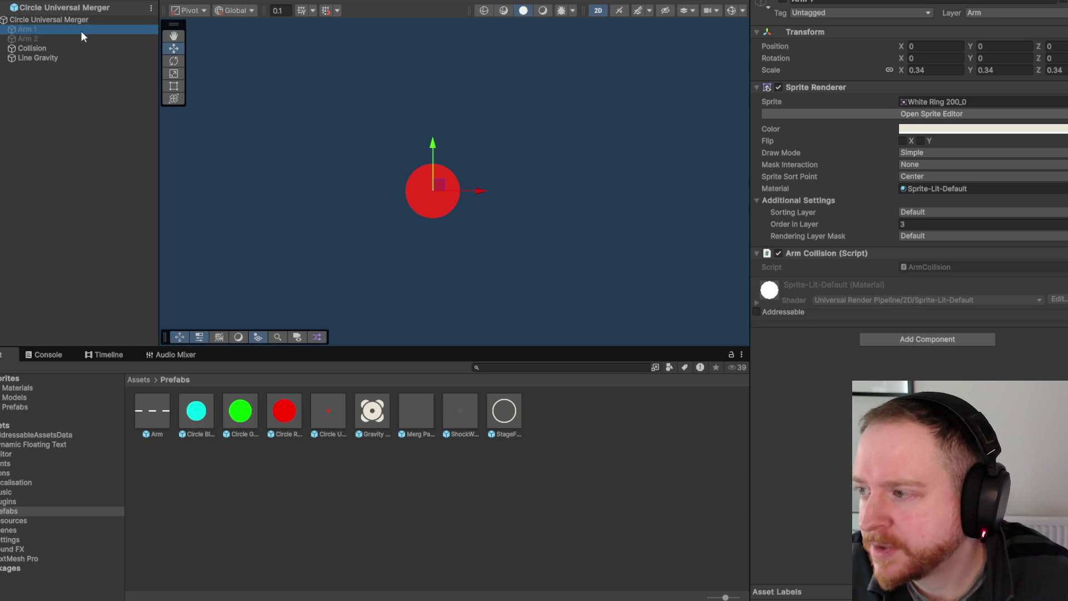
click(4, 7)
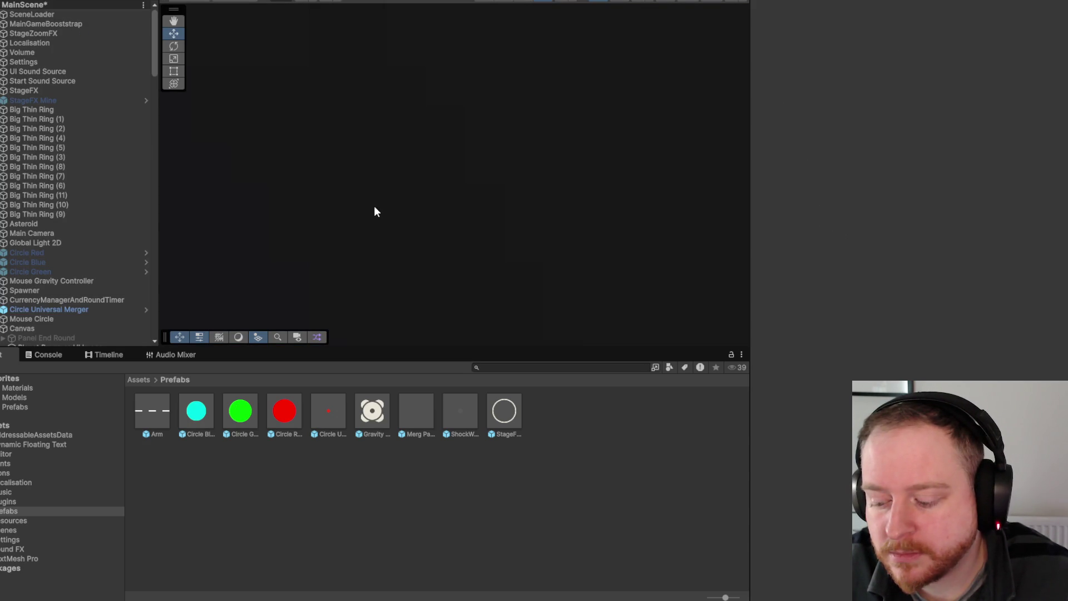
- Enter Play mode, zoom out the upgrade tree, and hide Panel Upgrades to view the round
key(ctrl+p)
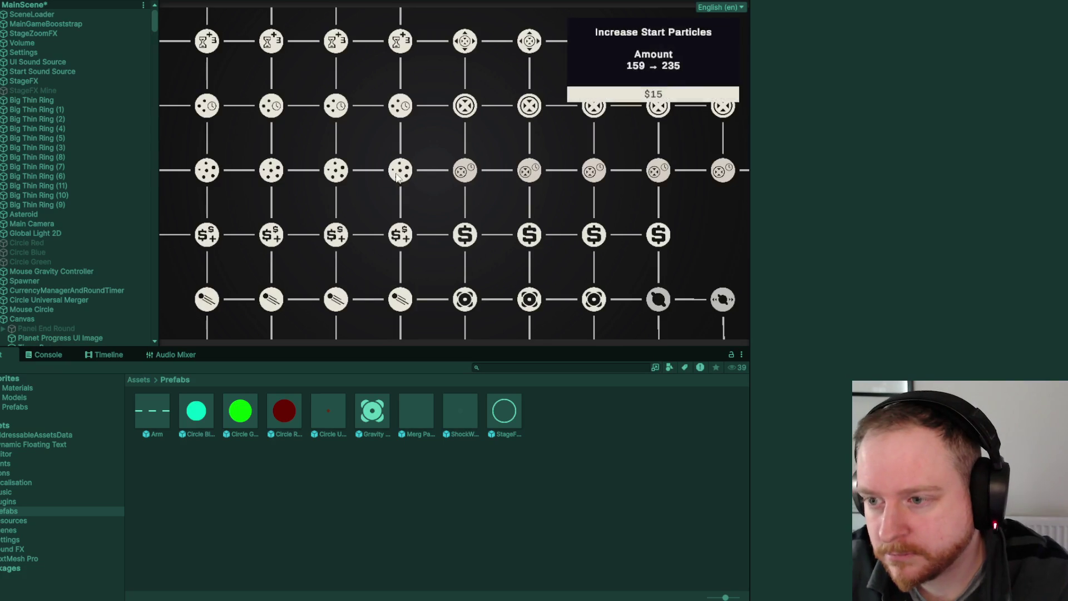
scroll(545, 191, down, 3)
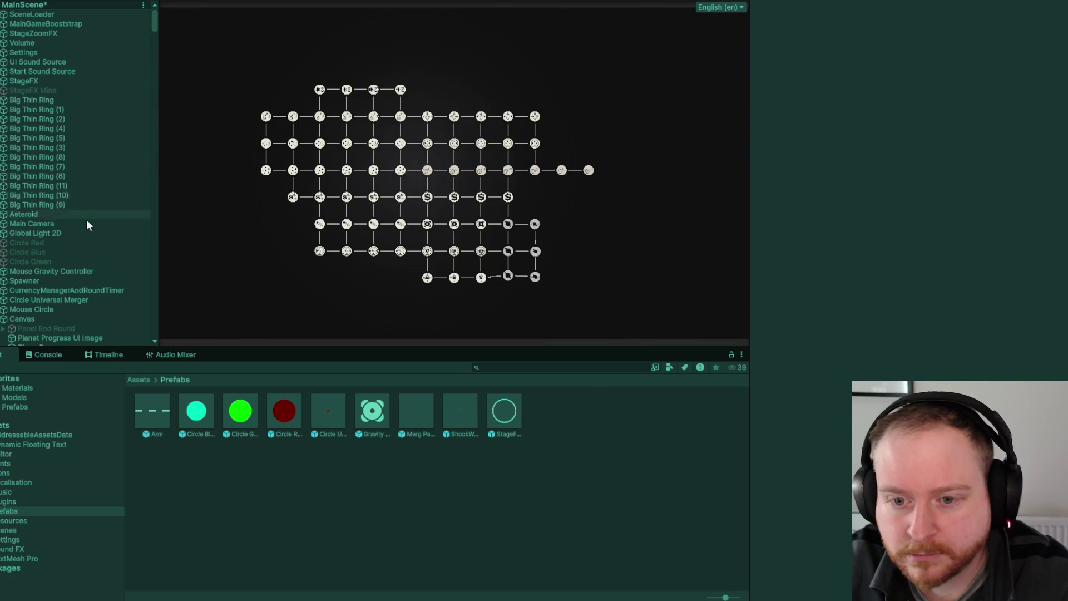
scroll(83, 302, down, 4)
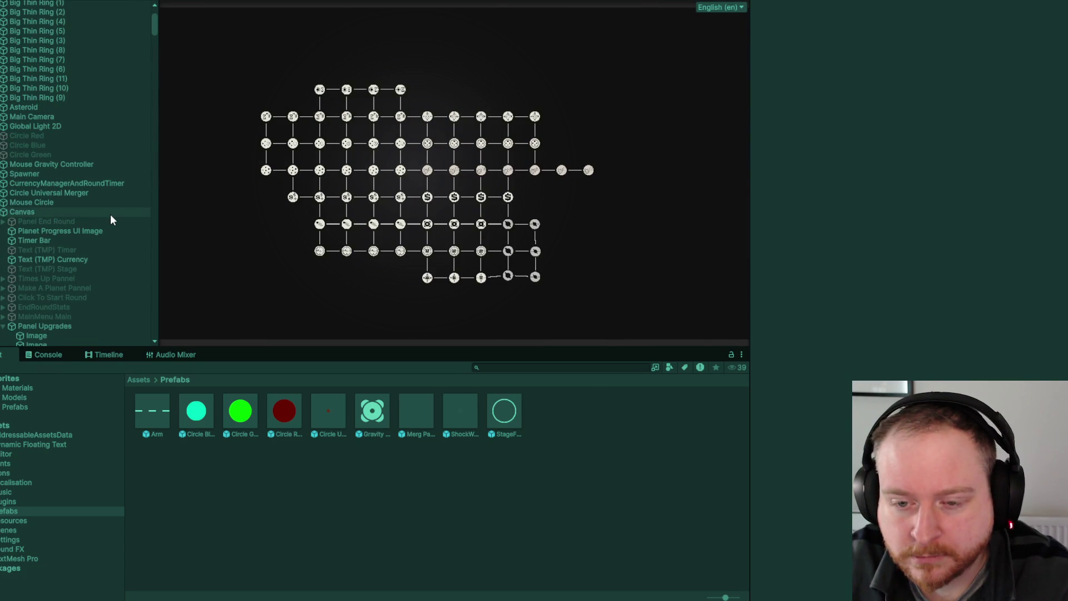
scroll(112, 214, down, 5)
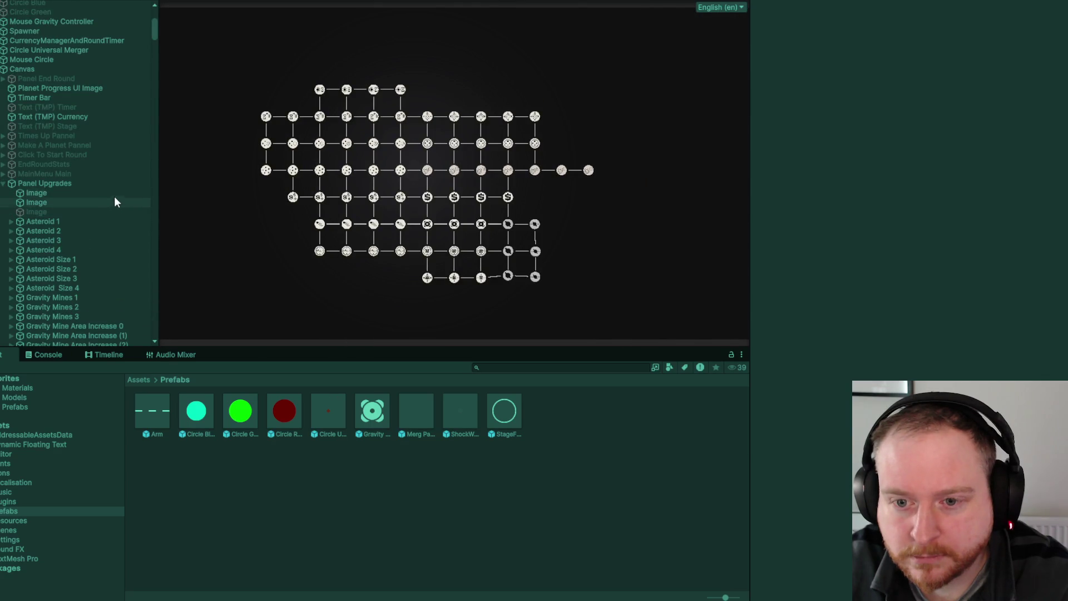
click(145, 183)
click(782, 3)
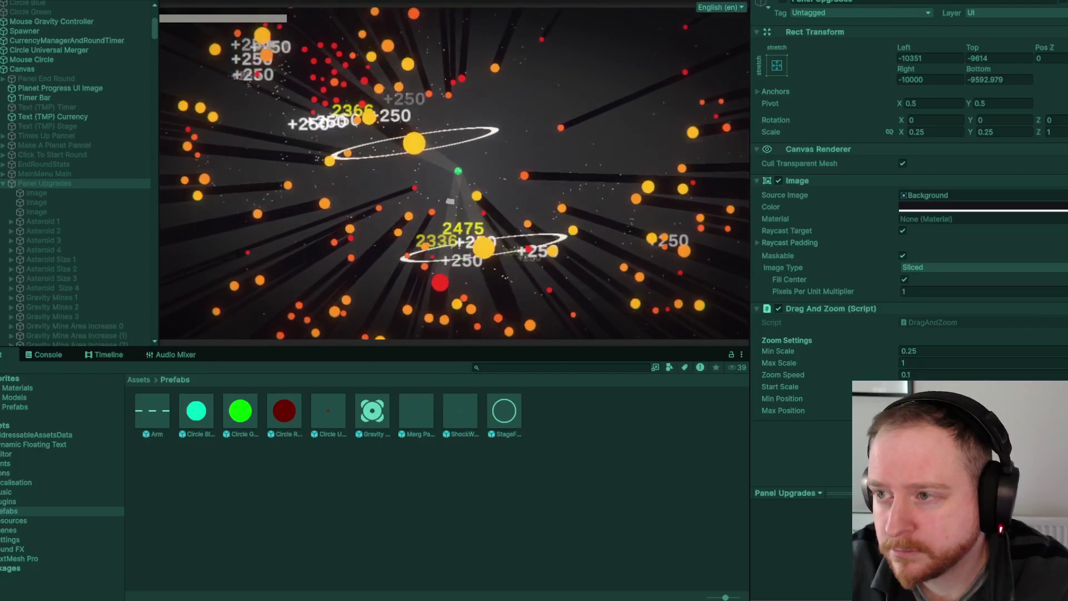
- In Scene view, inspect Arm 1's scale on an orange planet, then open the Circle Universal Merger prefab
key(ctrl+1)
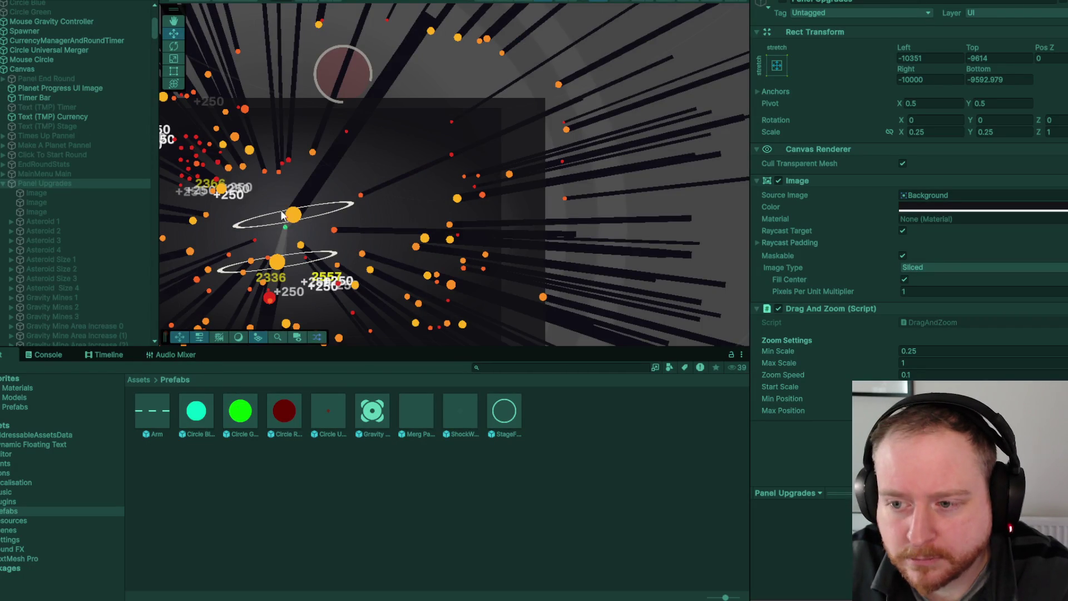
click(274, 216)
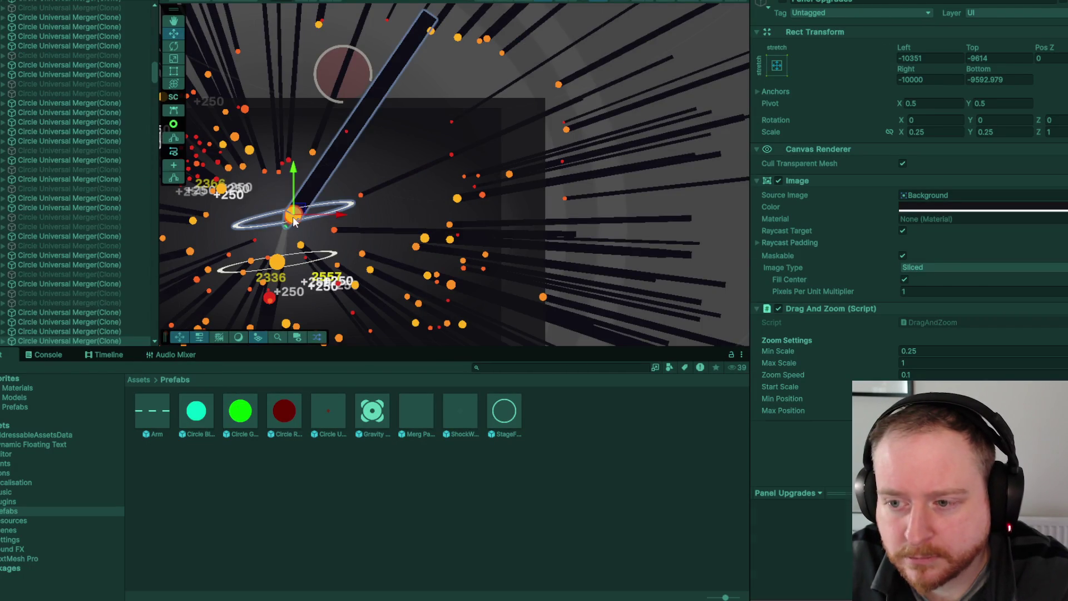
click(4, 306)
click(61, 314)
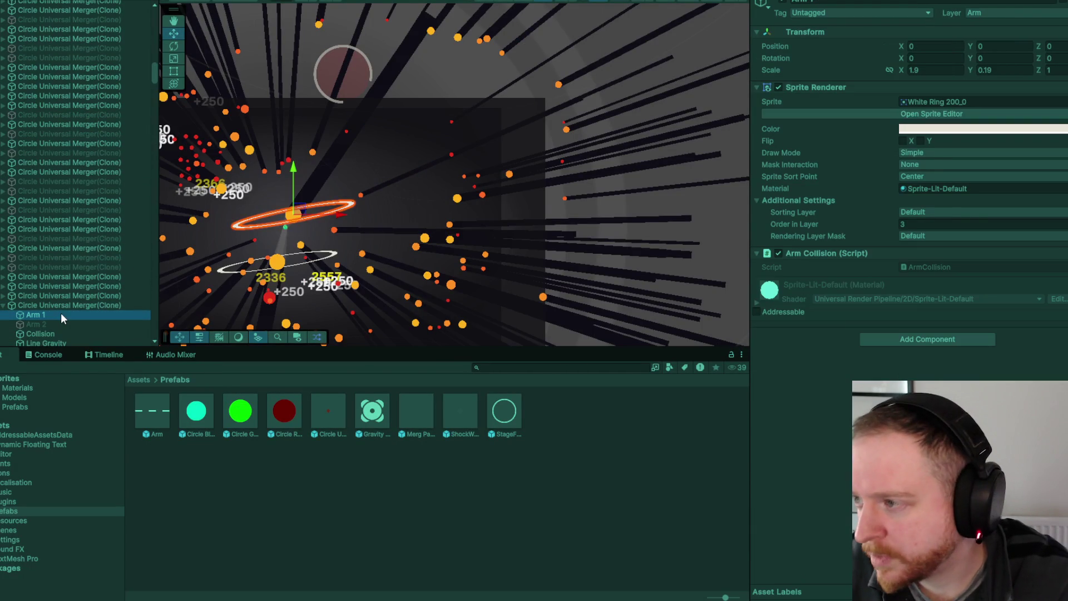
click(69, 305)
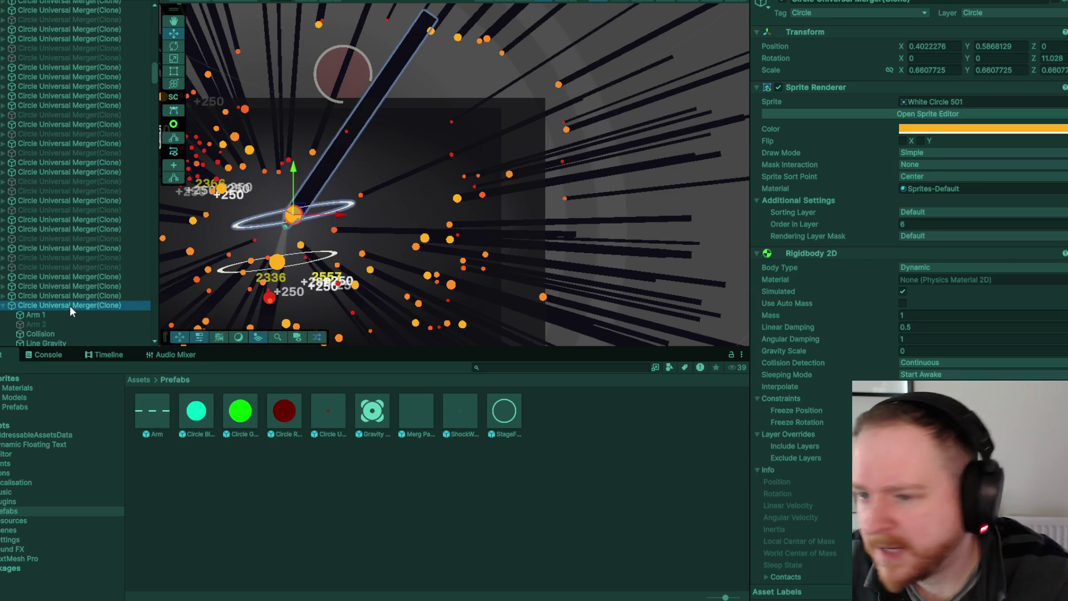
click(72, 316)
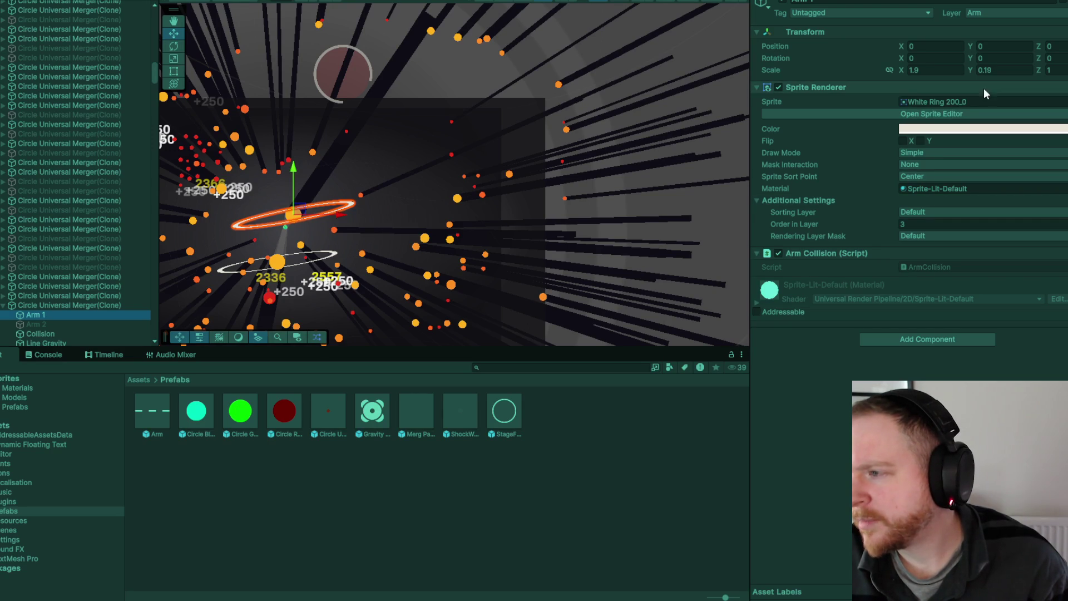
double_click(335, 415)
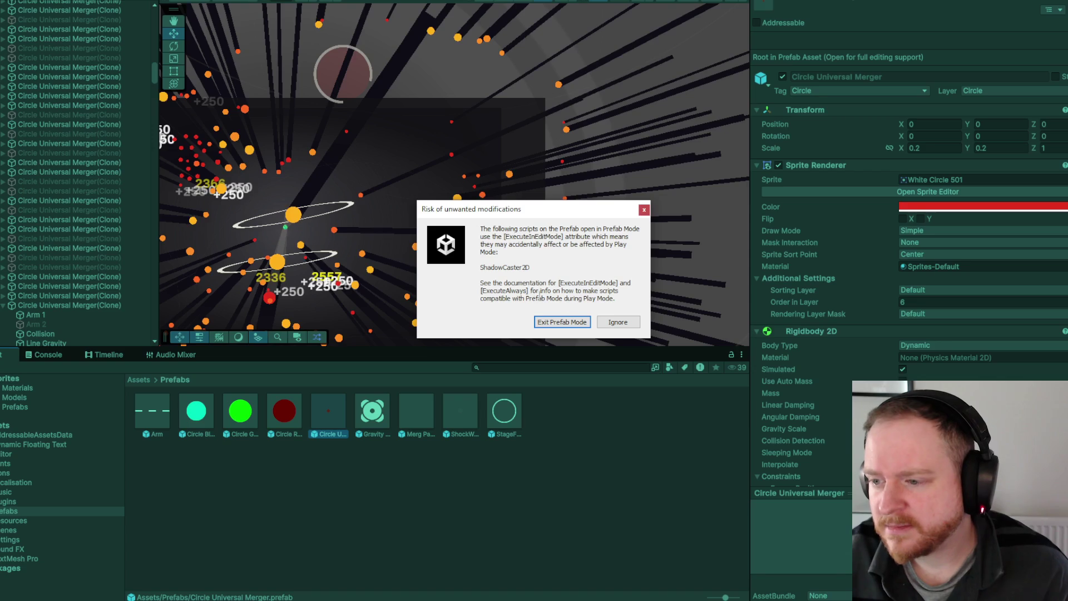
- Dismiss the Prefab Mode warning, exit Play mode, check Arm 1's 0.34 scale, and leave Prefab Mode
click(644, 210)
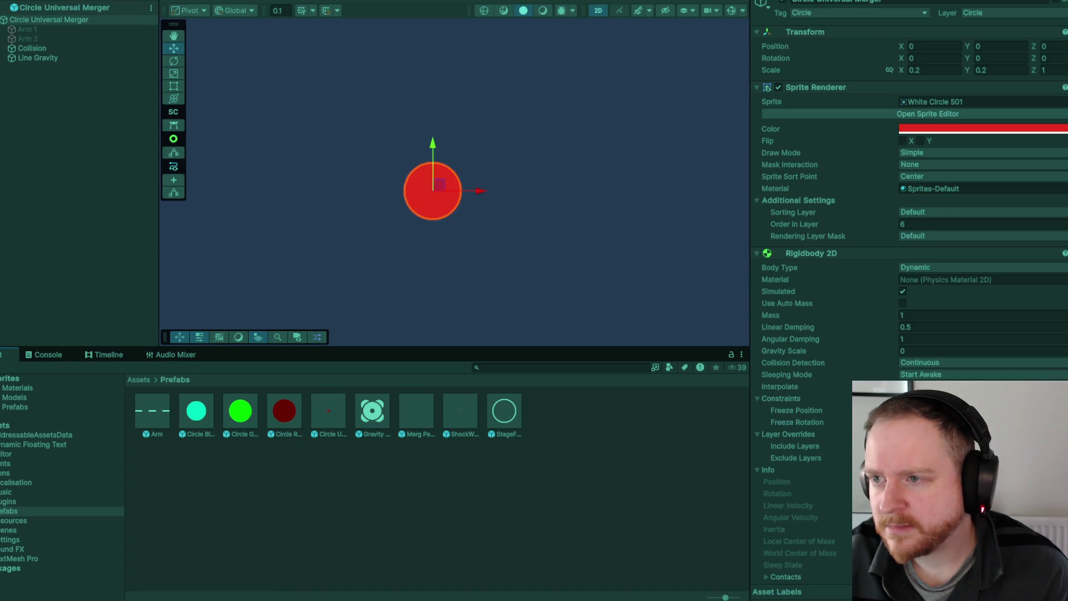
key(ctrl+p)
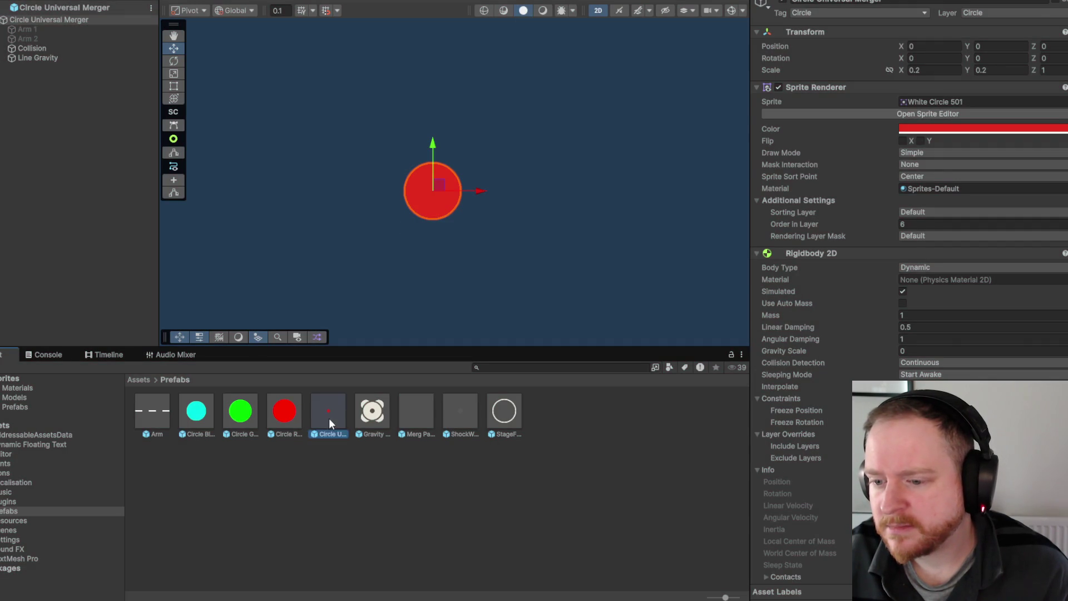
click(109, 30)
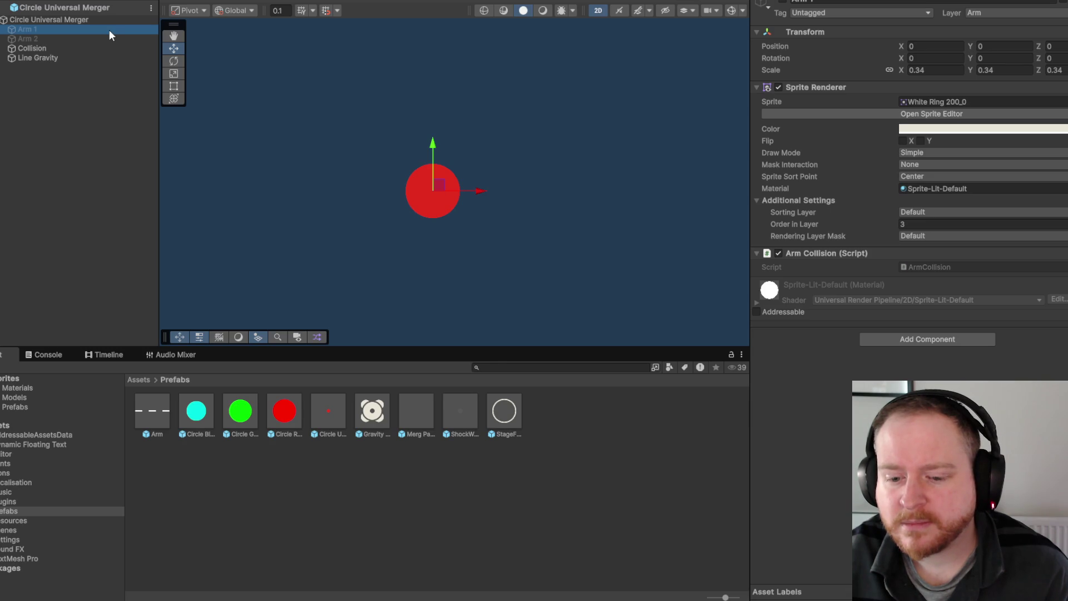
mouse_move(645, 598)
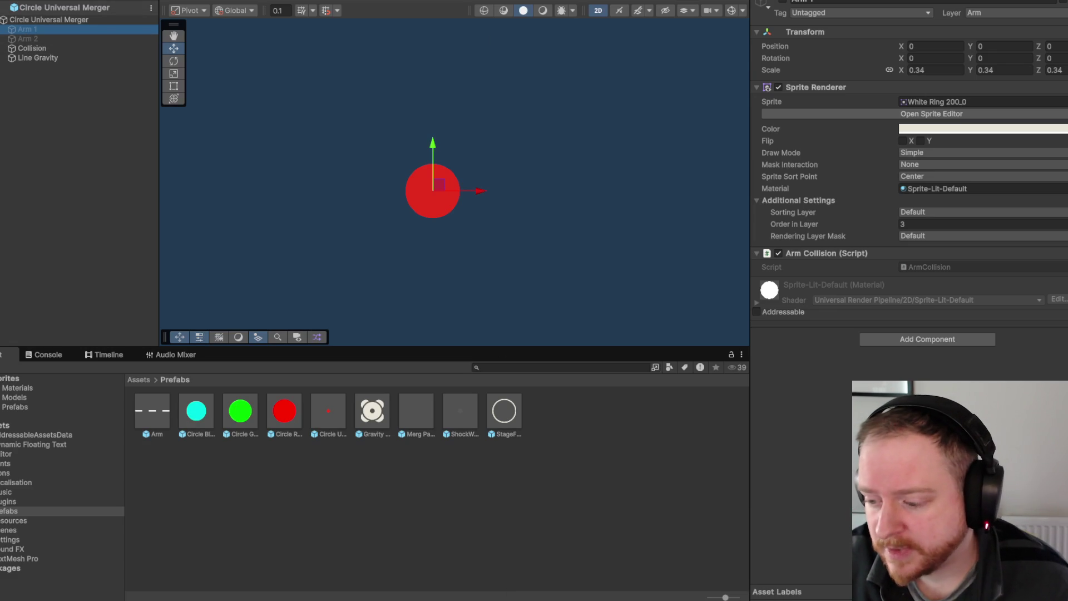
click(4, 20)
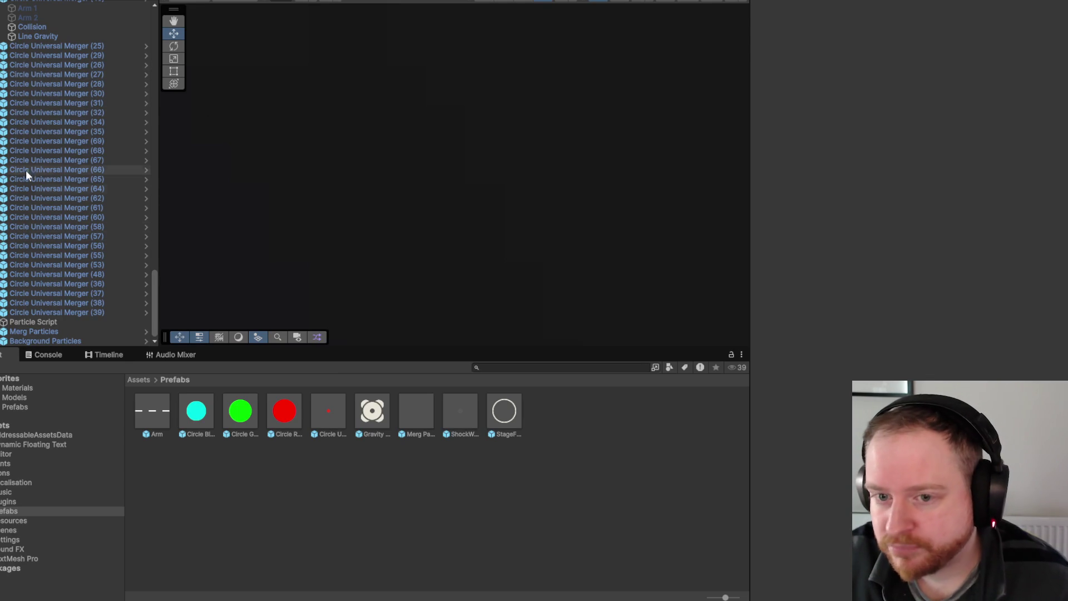
- Inspect the Circle Universal Merger prefab's Arms Settings, then select Button Reduce Gravity Pulse Interval
scroll(25, 189, up, 10)
click(328, 412)
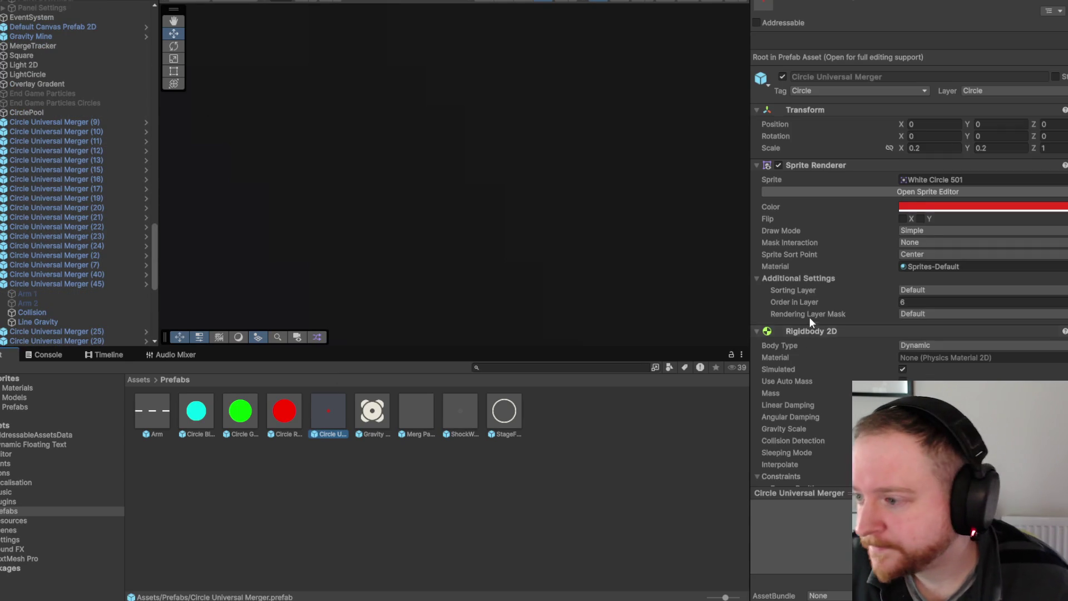
scroll(836, 275, down, 15)
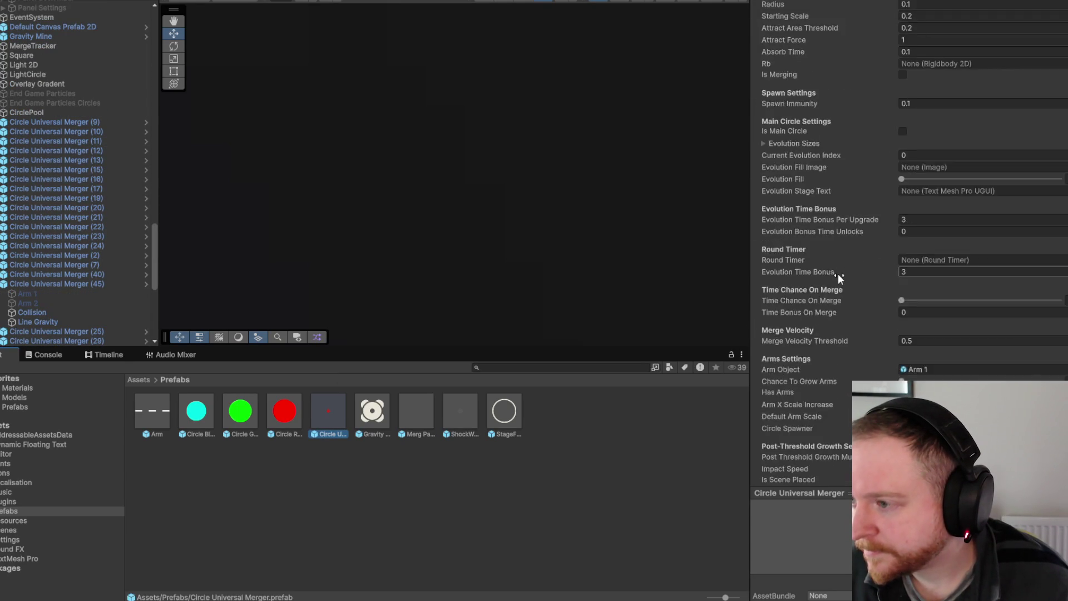
scroll(838, 274, down, 20)
scroll(842, 264, down, 15)
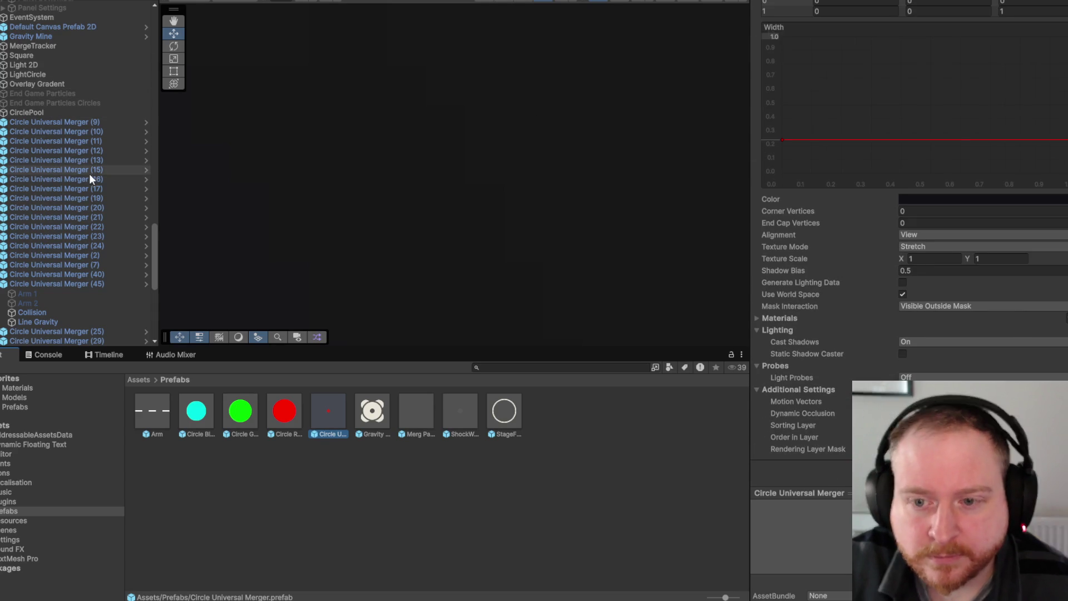
scroll(91, 226, up, 10)
click(92, 108)
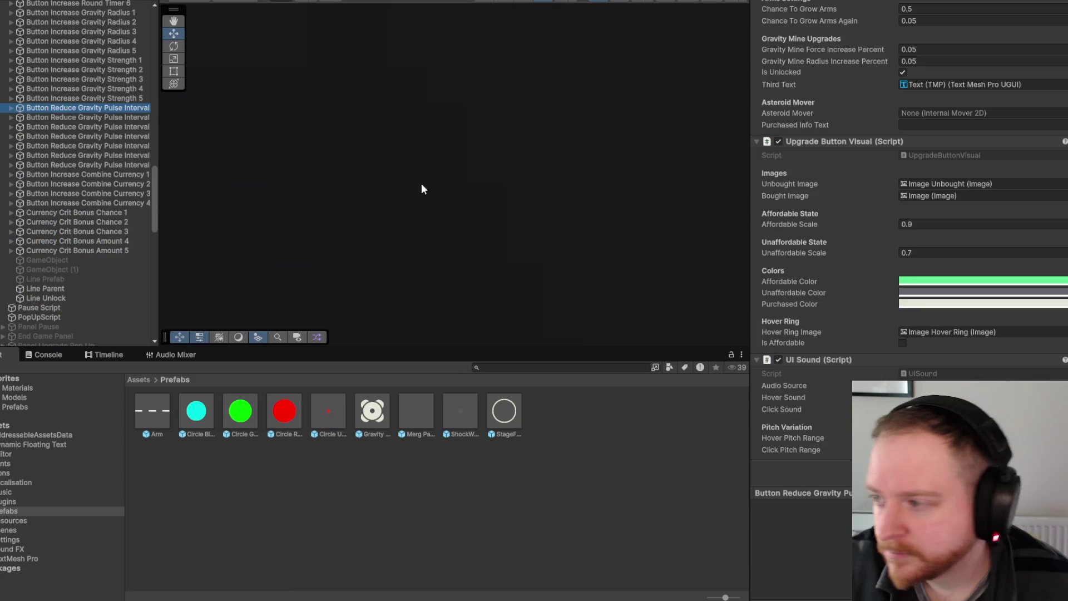
- Narrow the Inspector and shrink the Project panel to enlarge the scene area
scroll(843, 328, up, 10)
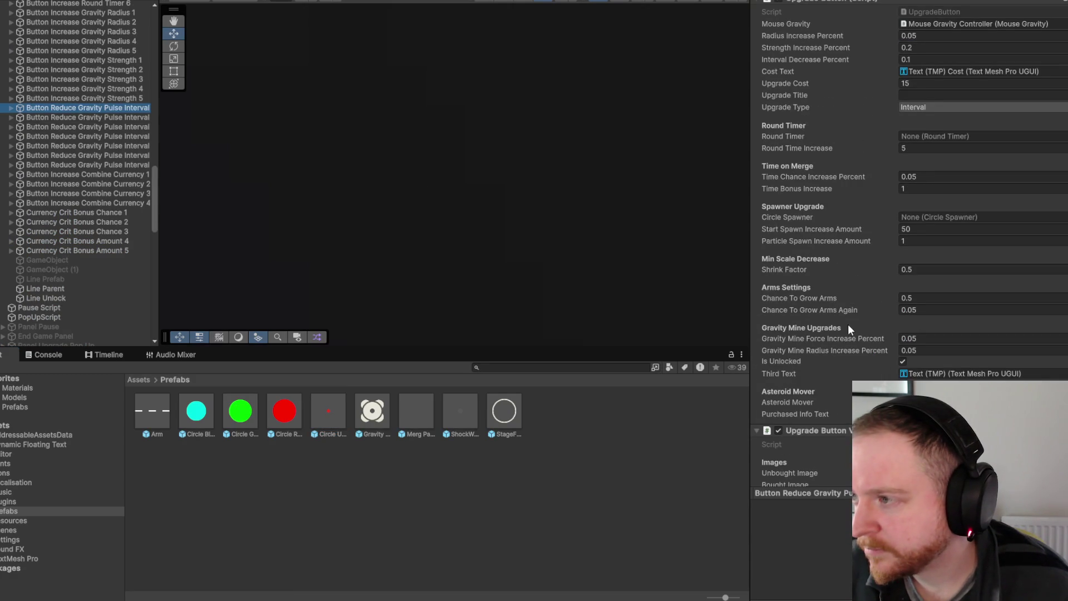
double_click(935, 13)
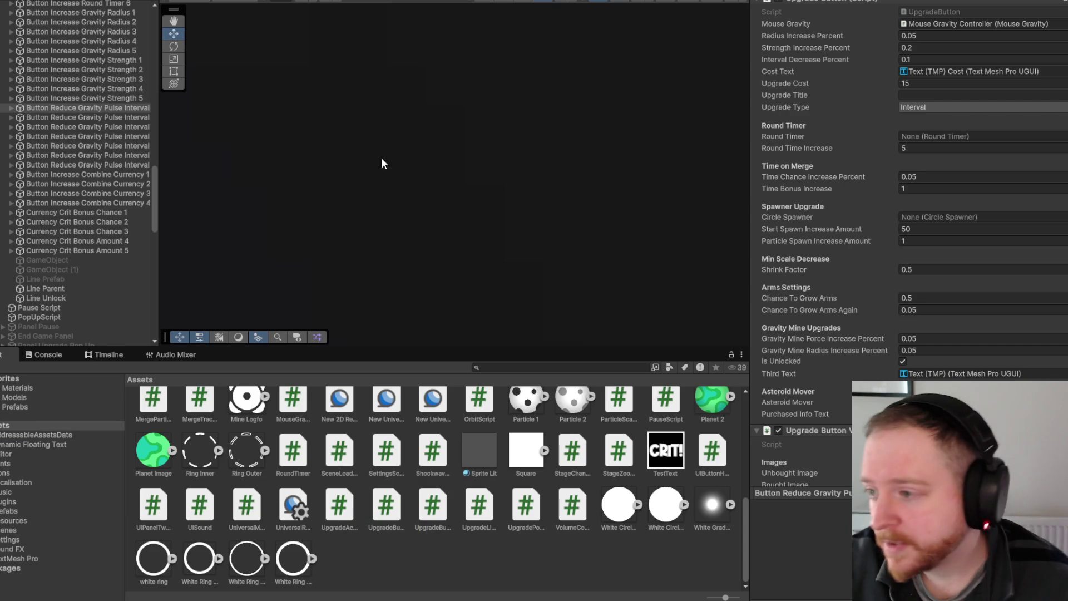
drag(748, 129, 904, 130)
drag(571, 374, 575, 413)
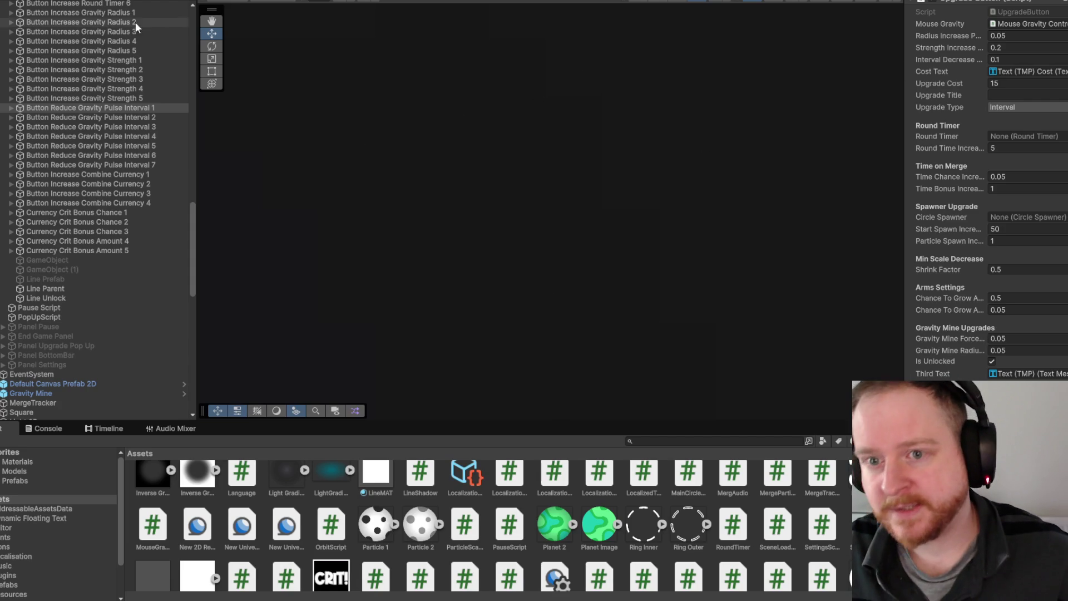
mouse_move(191, 210)
mouse_down()
mouse_move(181, 31)
mouse_move(197, 242)
mouse_move(197, 172)
mouse_up()
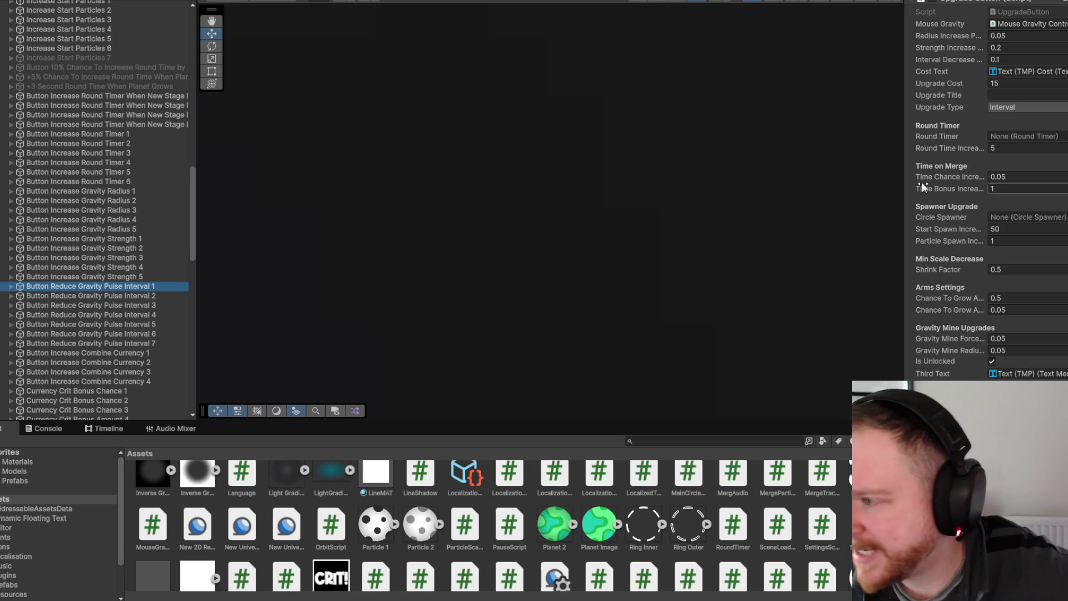
drag(899, 176, 841, 173)
- Locate the UpgradeButton script among project assets and open it in Visual Studio
scroll(1001, 177, up, 3)
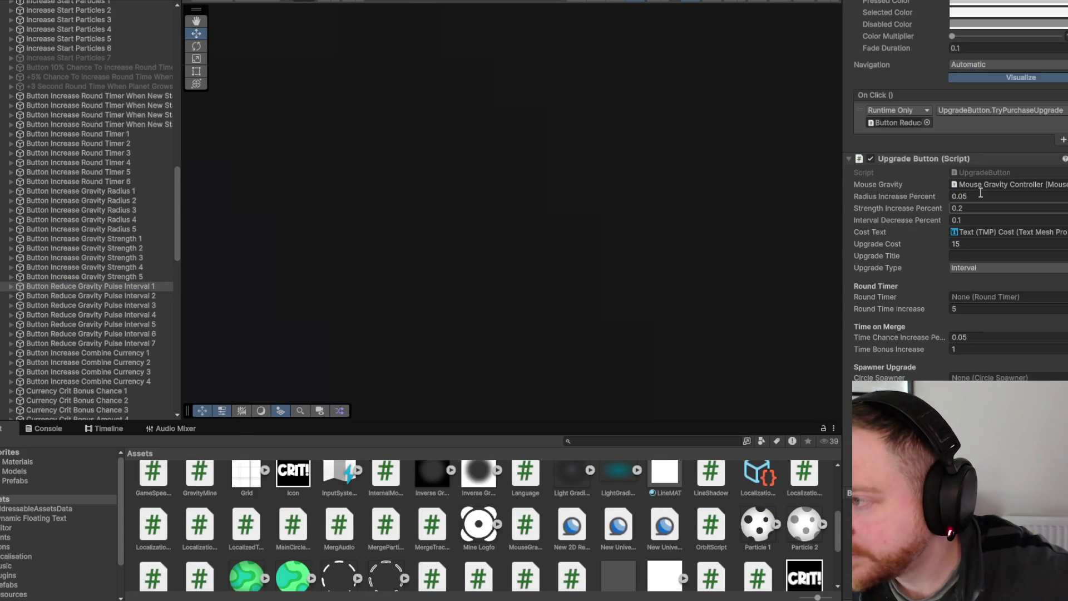
click(1003, 173)
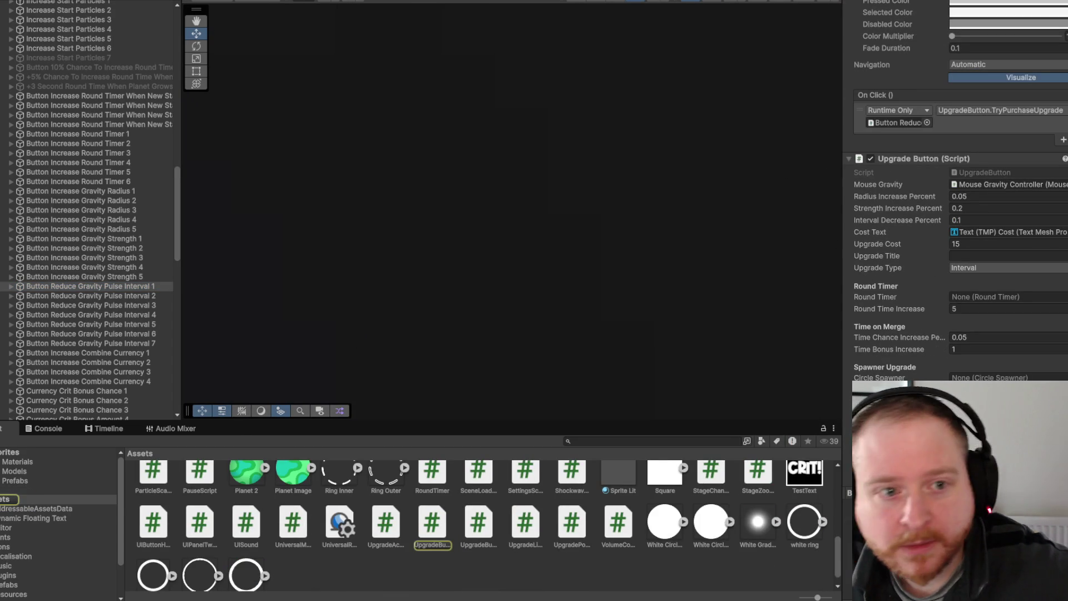
double_click(984, 172)
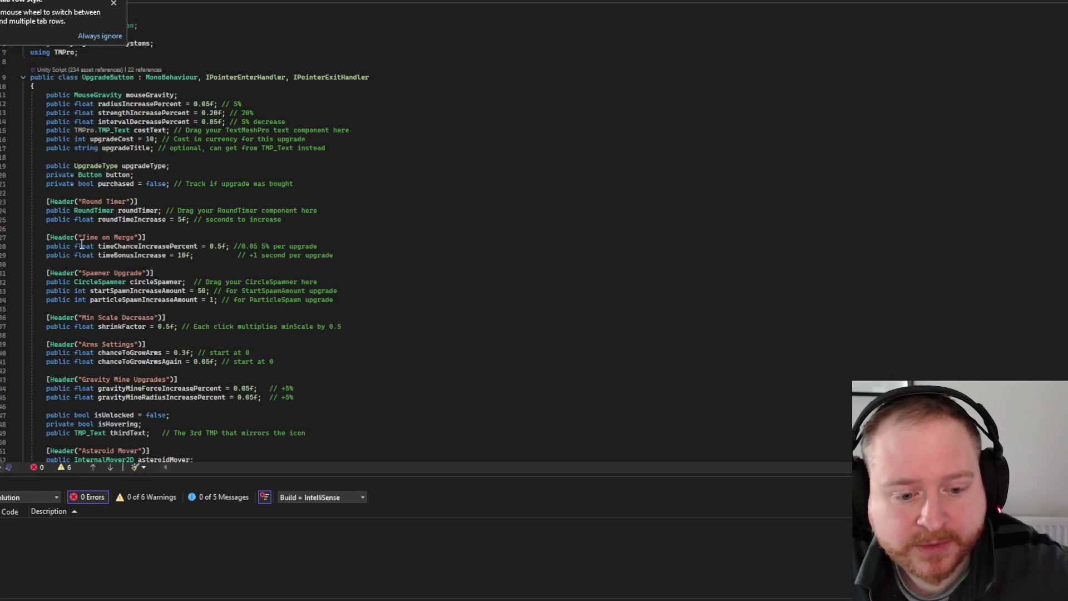
- Search the UpgradeButton script for 'arm' and step through matches to ChanceToGrowArms
click(526, 220)
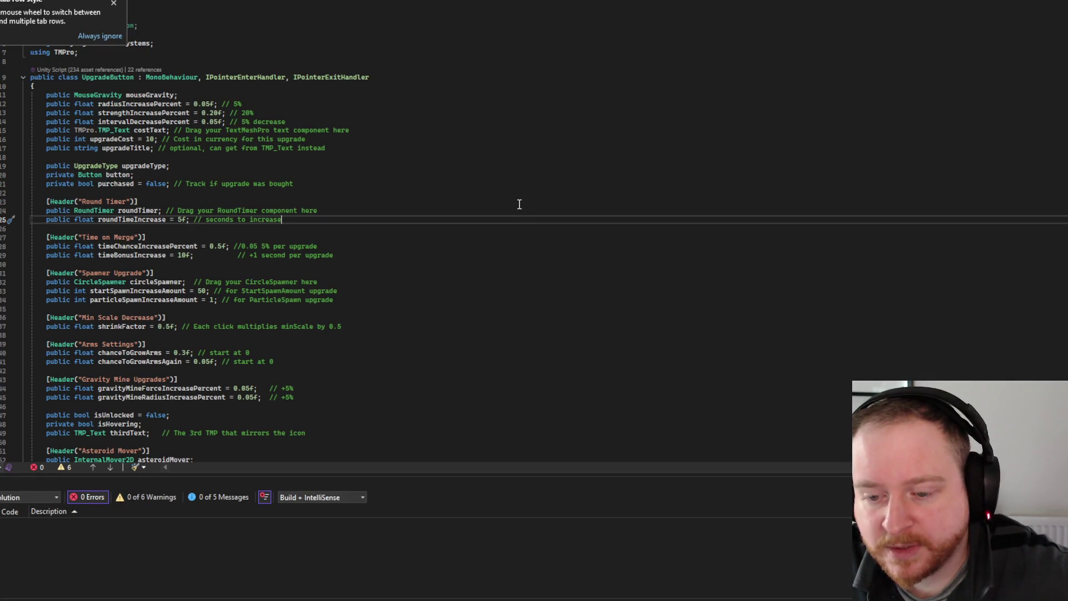
key(ctrl+f)
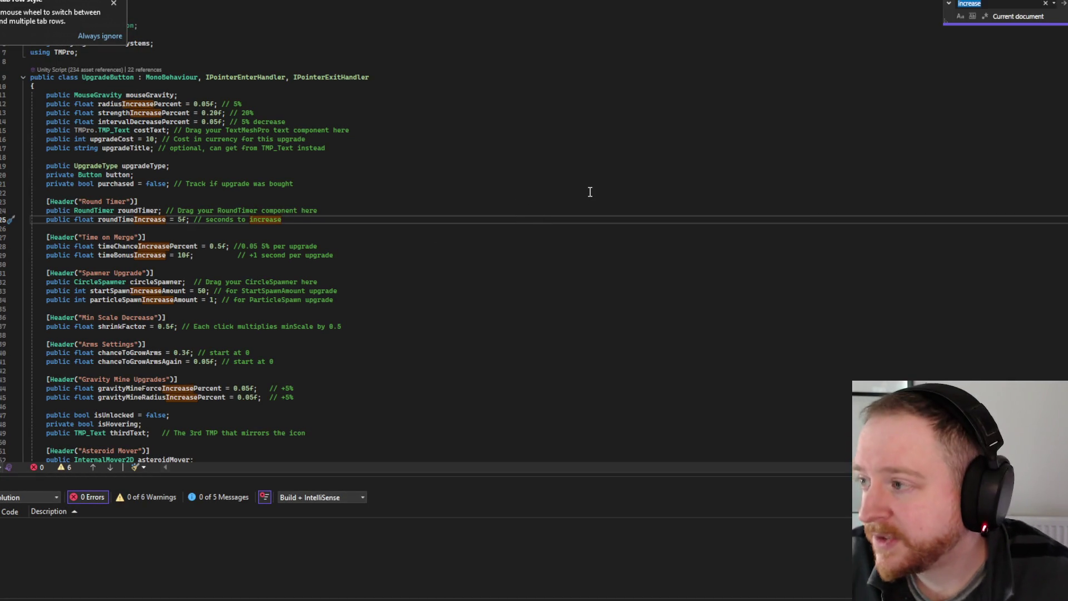
text(arm)
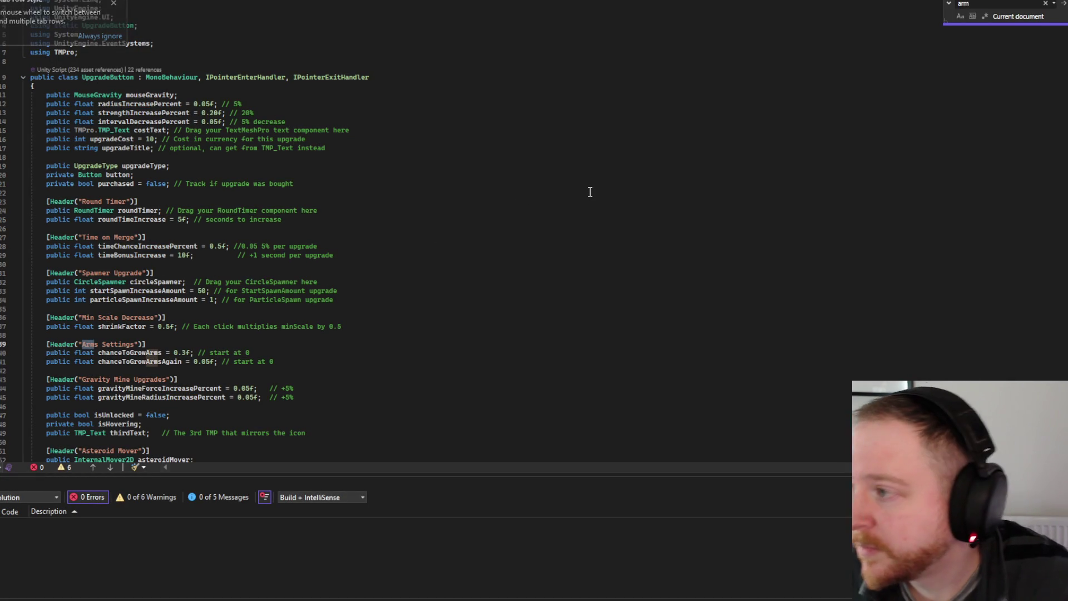
click(1064, 6)
click(1063, 4)
click(1063, 4)
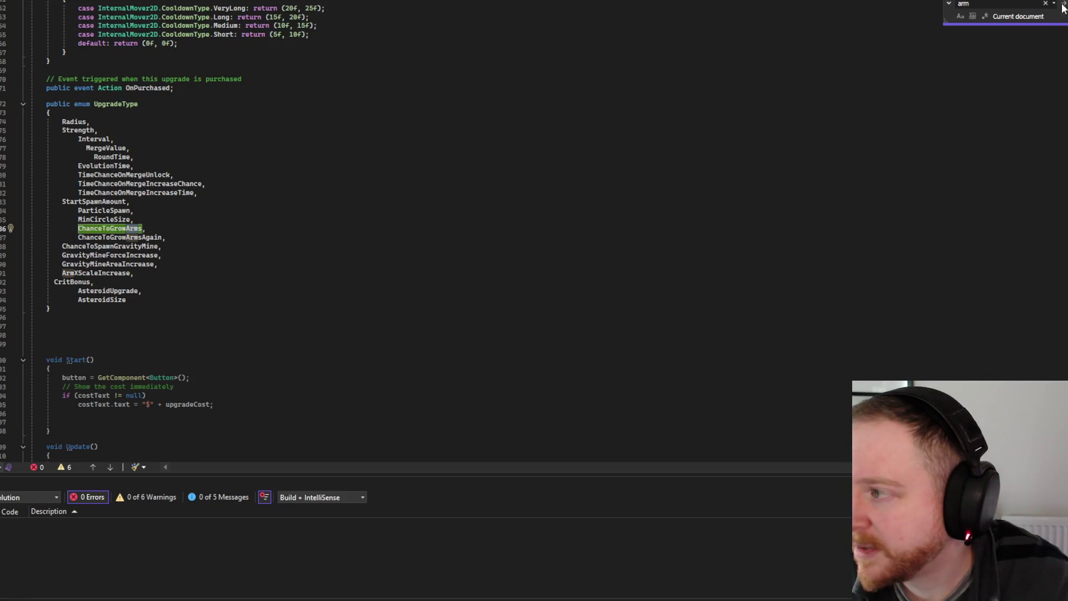
- Review the Arms Settings fields, then switch to the itch.io game page
scroll(586, 184, up, 13)
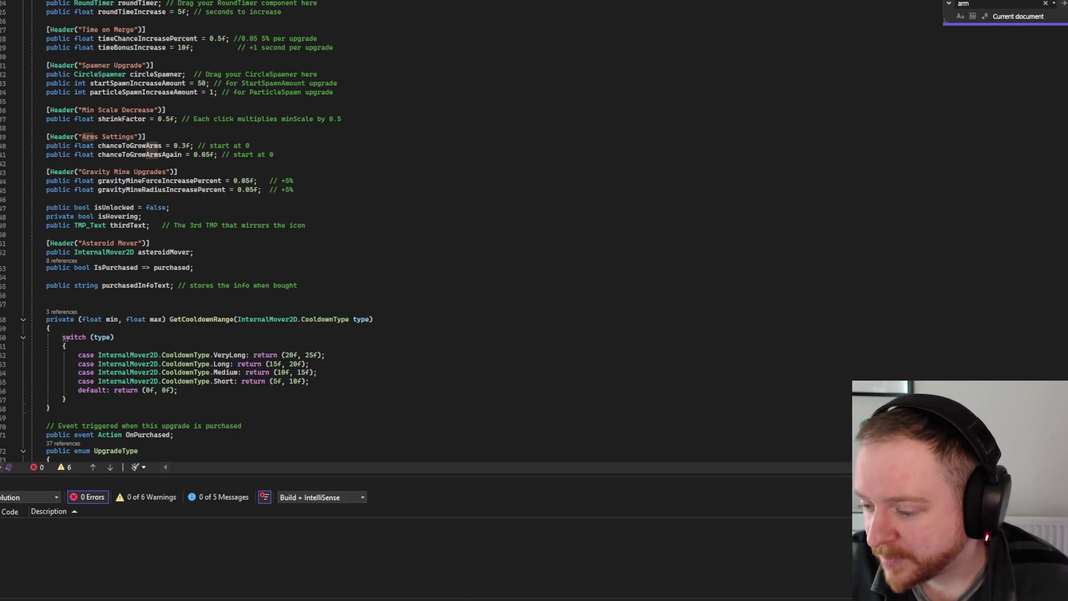
mouse_move(585, 599)
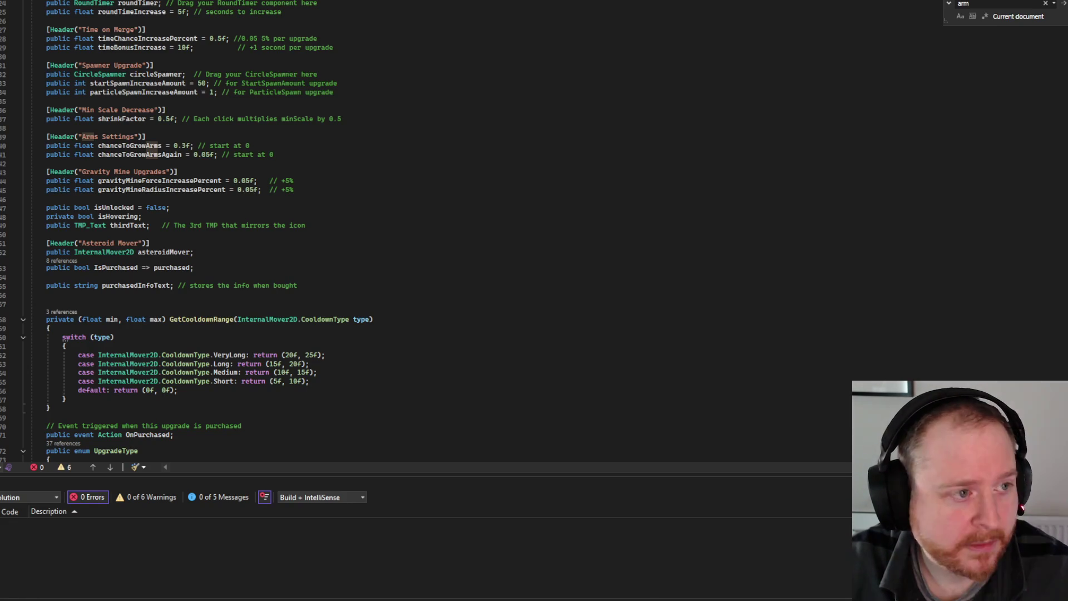
key(alt+Tab)
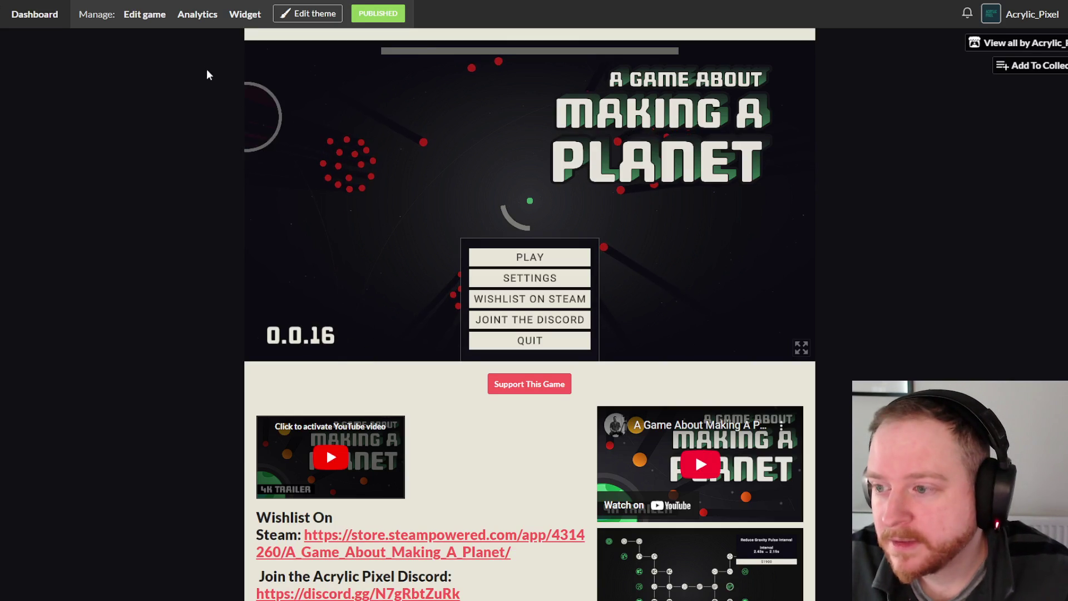
- Play a test round of the itch.io web build, then return to Visual Studio
click(503, 257)
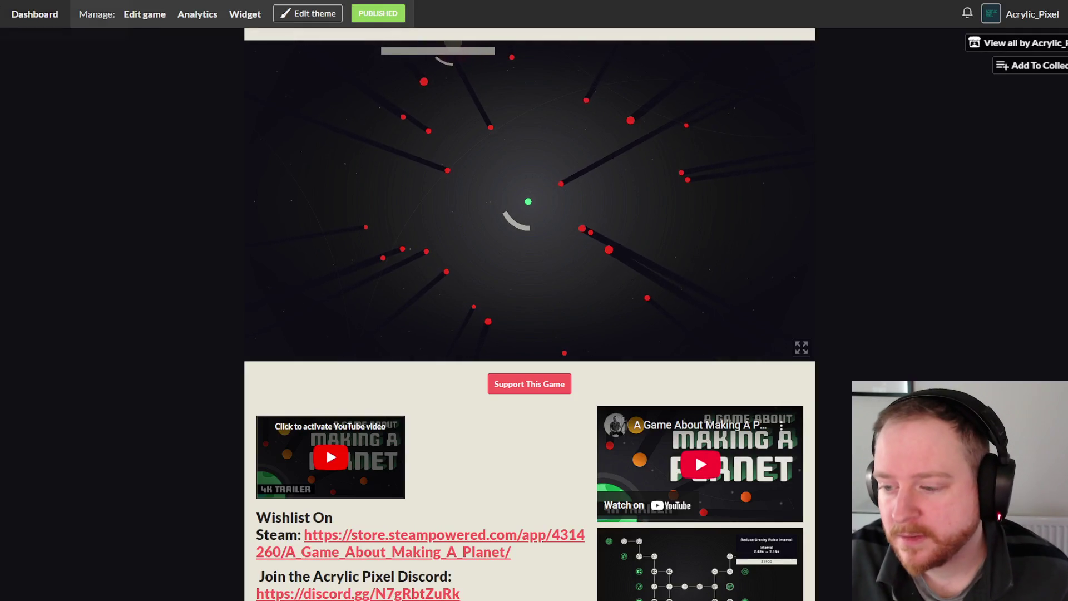
scroll(445, 470, down, 5)
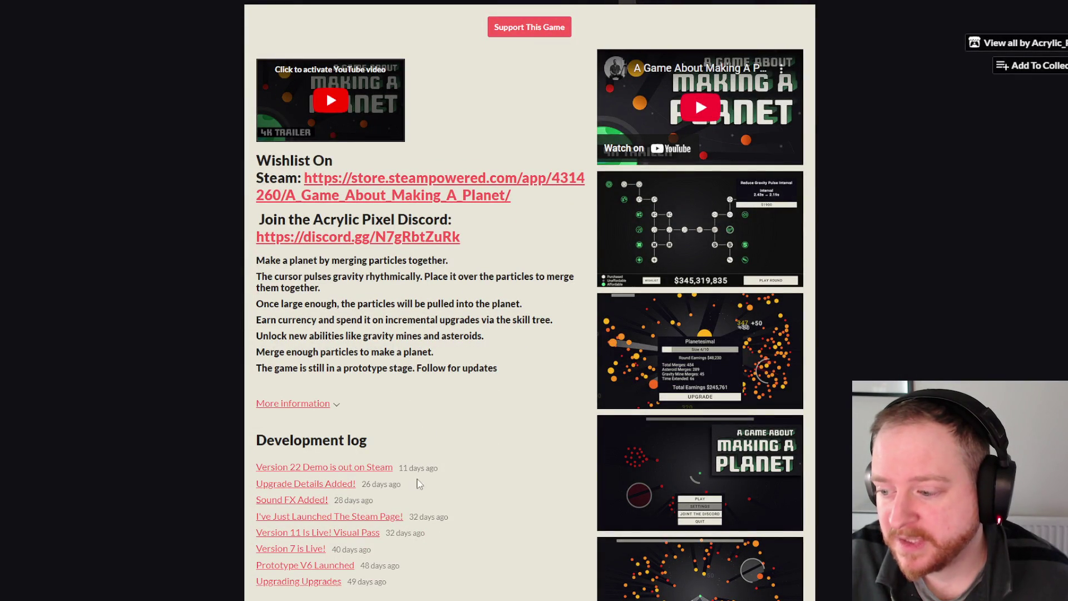
scroll(514, 488, up, 5)
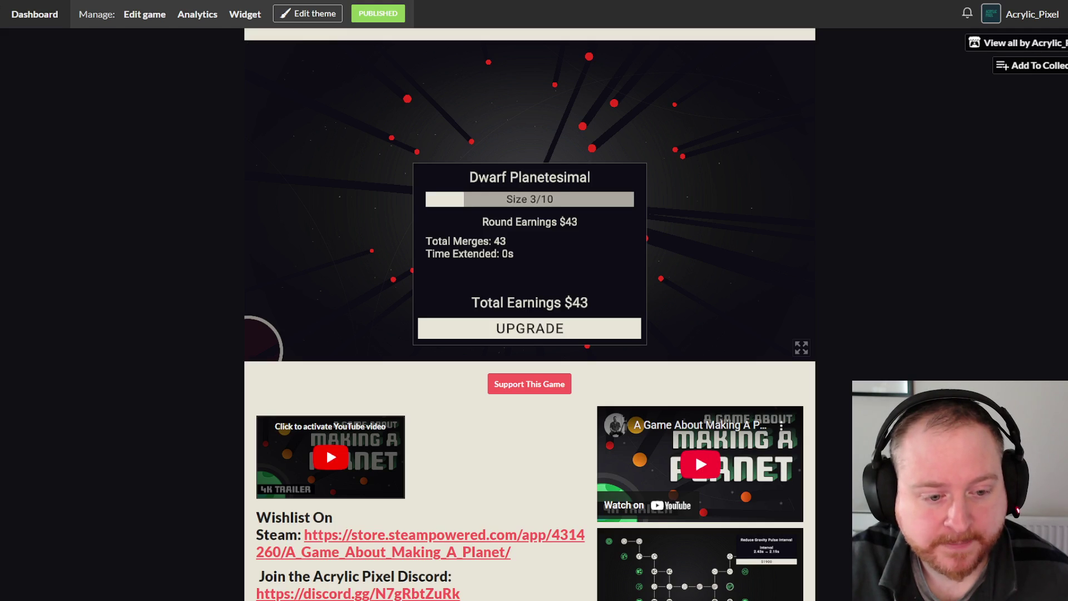
key(alt+Tab)
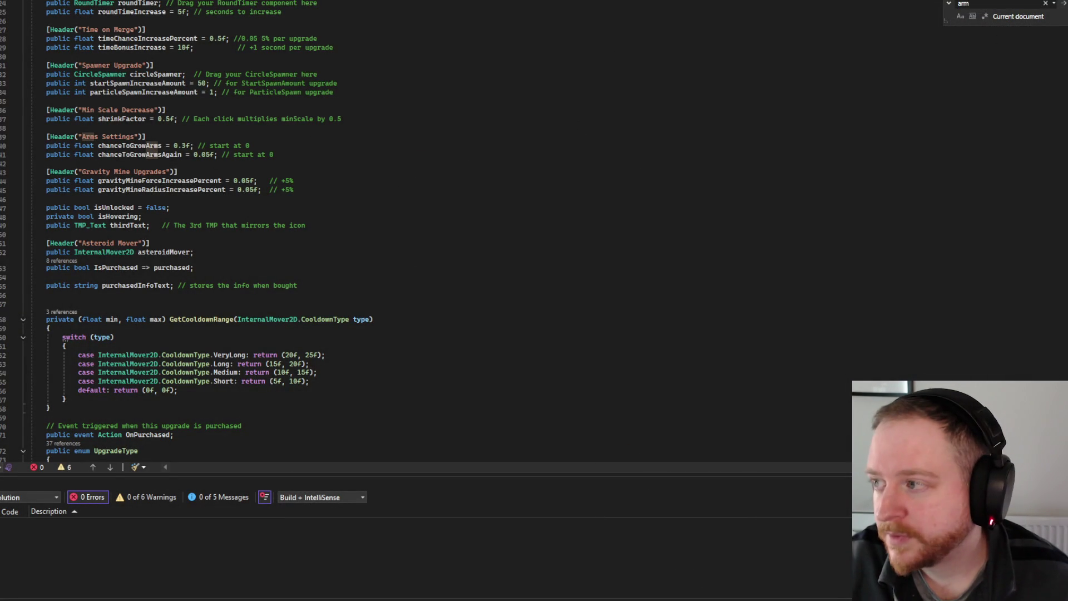
- Step through 'arm' matches past ChanceToGrowArms to the ChanceToGrowArmsAgain case
click(1062, 4)
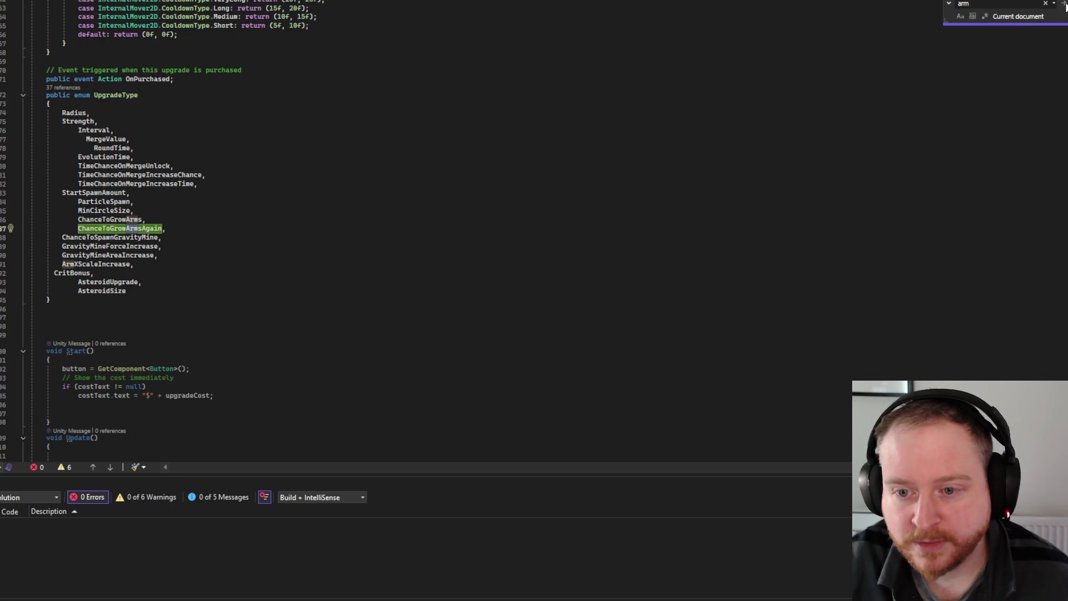
click(1062, 3)
click(1063, 4)
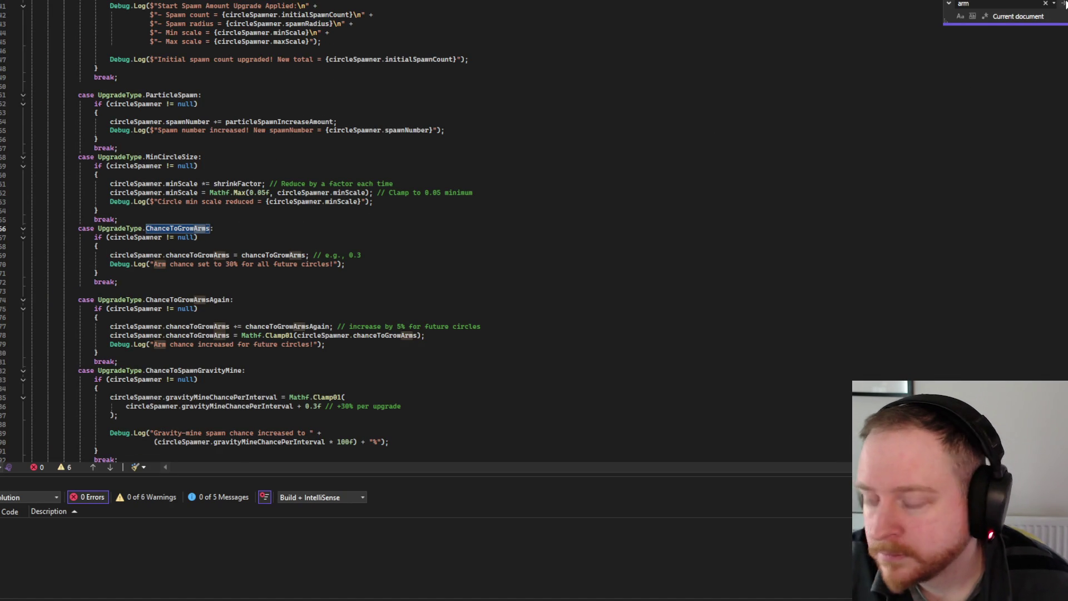
click(1063, 3)
click(1063, 4)
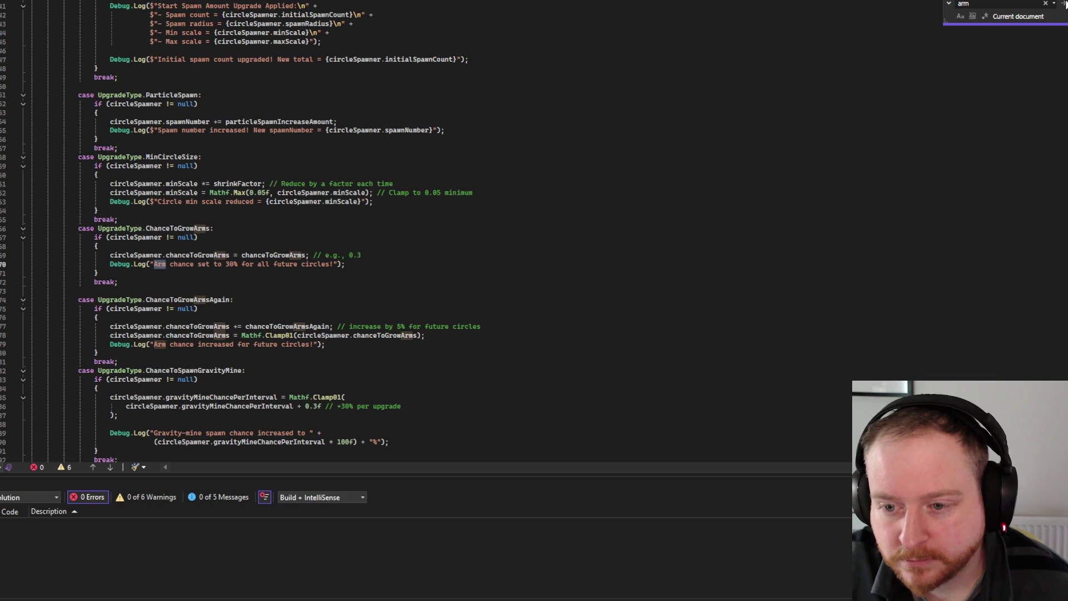
click(1063, 4)
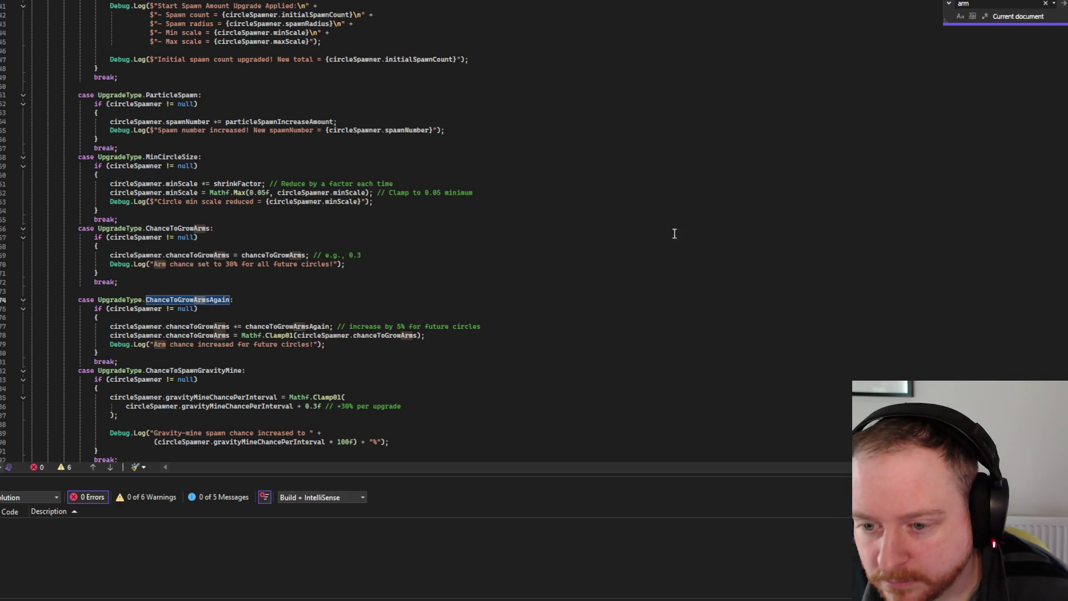
- Continue to the ArmXScaleIncrease case and select its UpdateArmScale call
click(1063, 5)
click(1064, 5)
click(1063, 5)
click(1063, 5)
click(1063, 5)
click(1063, 5)
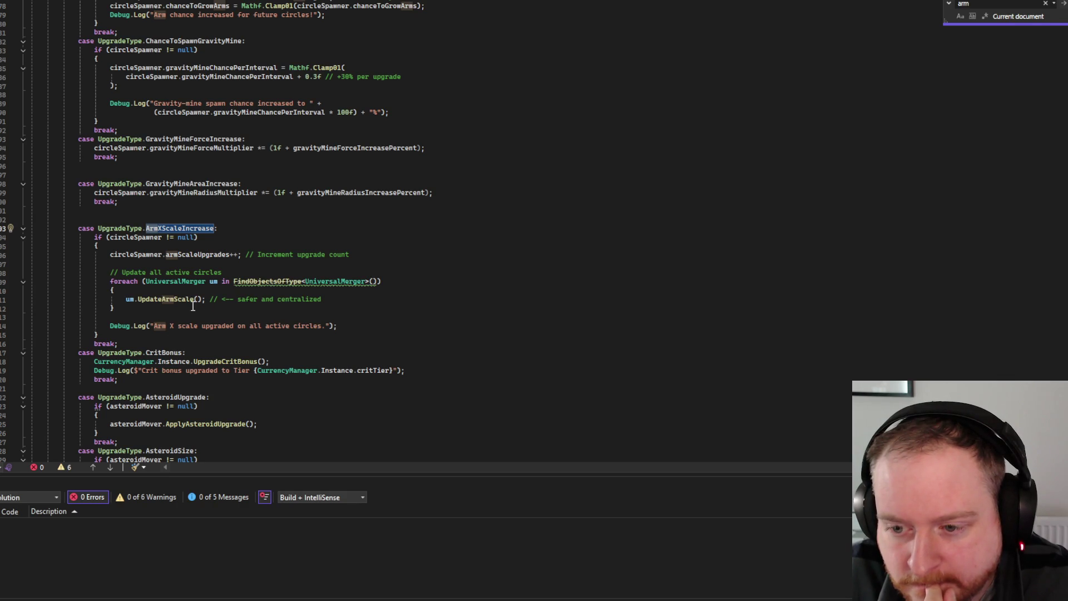
double_click(170, 299)
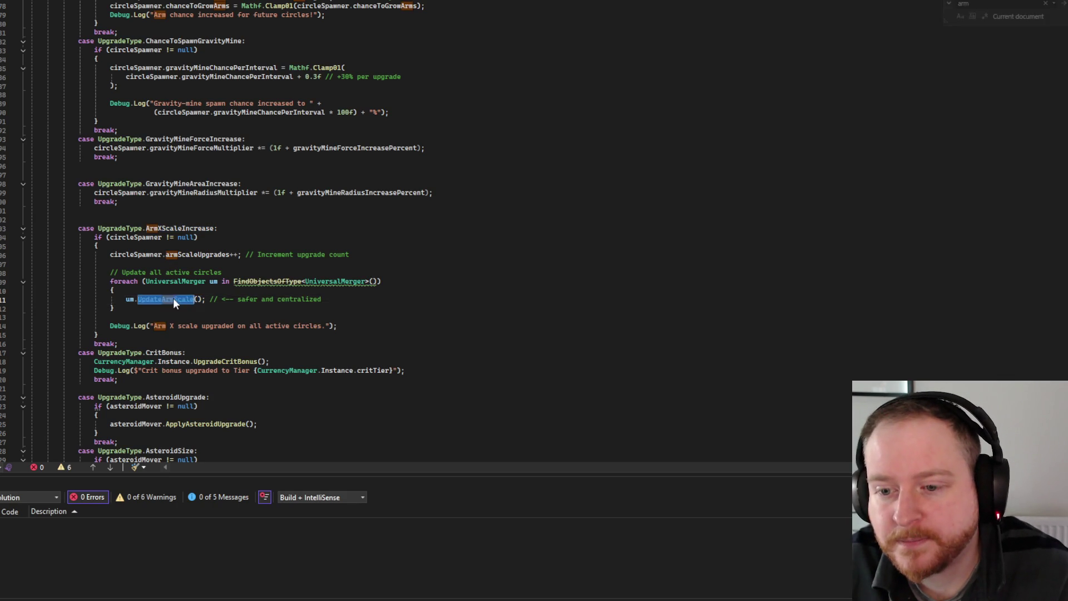
- Go to UpdateArmScale's definition in UniversalMerger and highlight the method's code
key(F12)
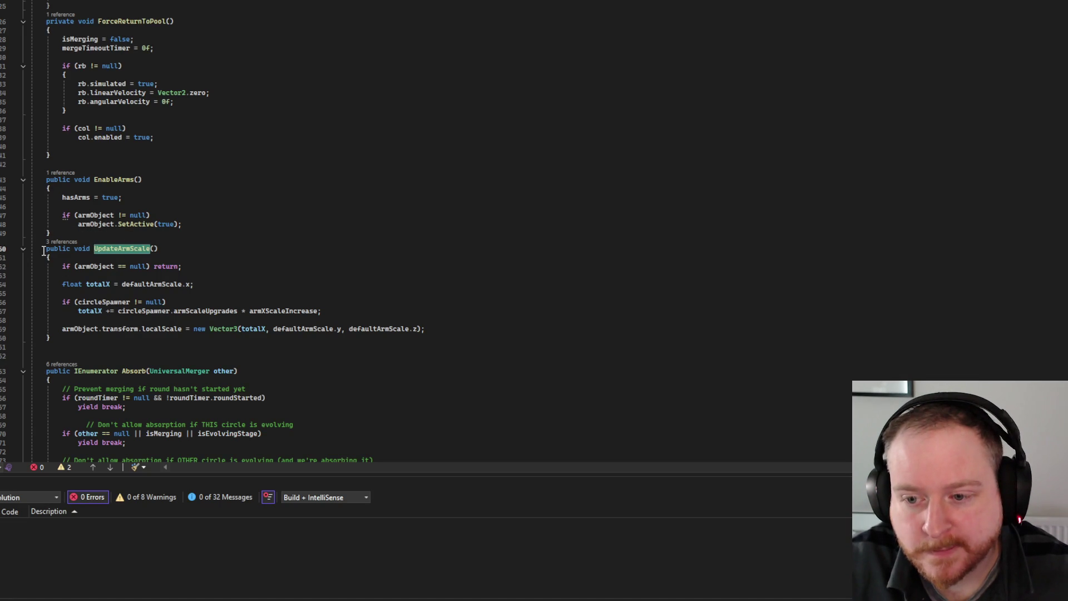
mouse_move(43, 251)
mouse_down()
mouse_move(236, 274)
mouse_move(505, 332)
mouse_up()
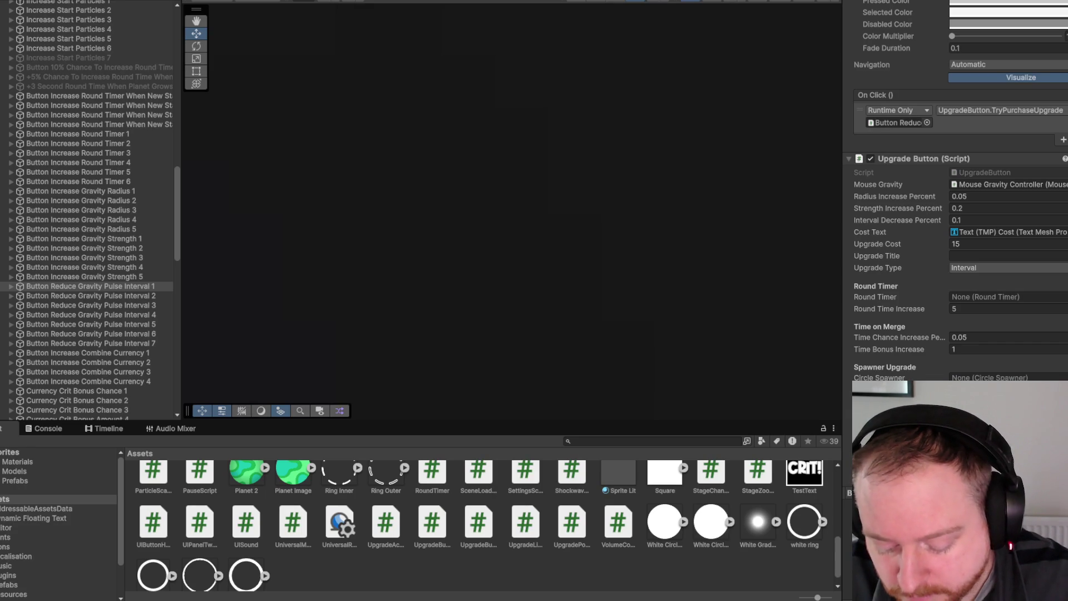
- Scroll the upgrade button's Inspector up to Rect Transform, then return to UpdateArmScale in Visual Studio
scroll(892, 344, up, 10)
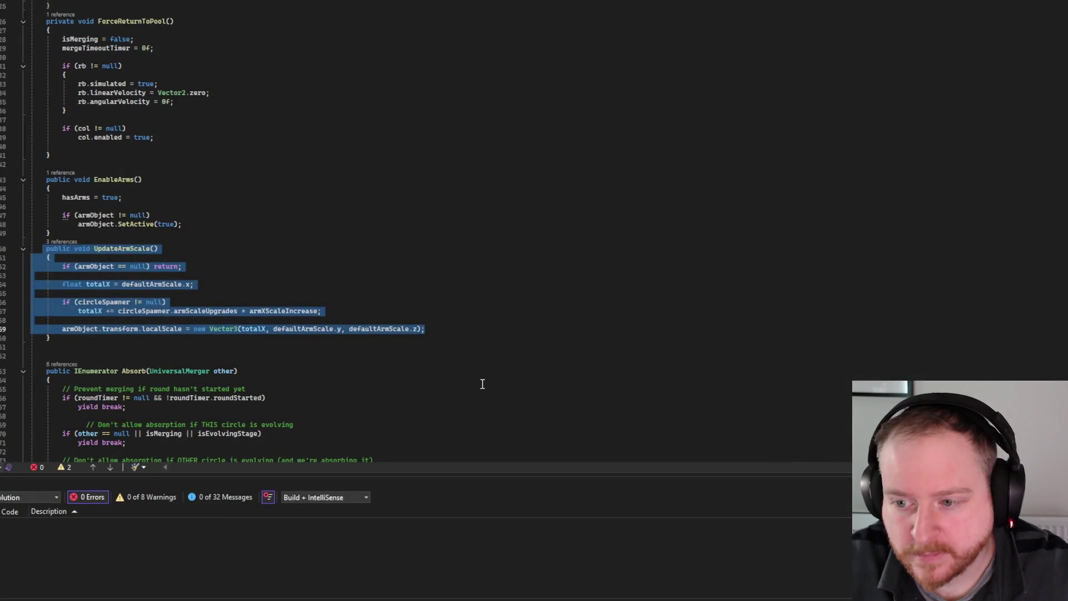
click(423, 299)
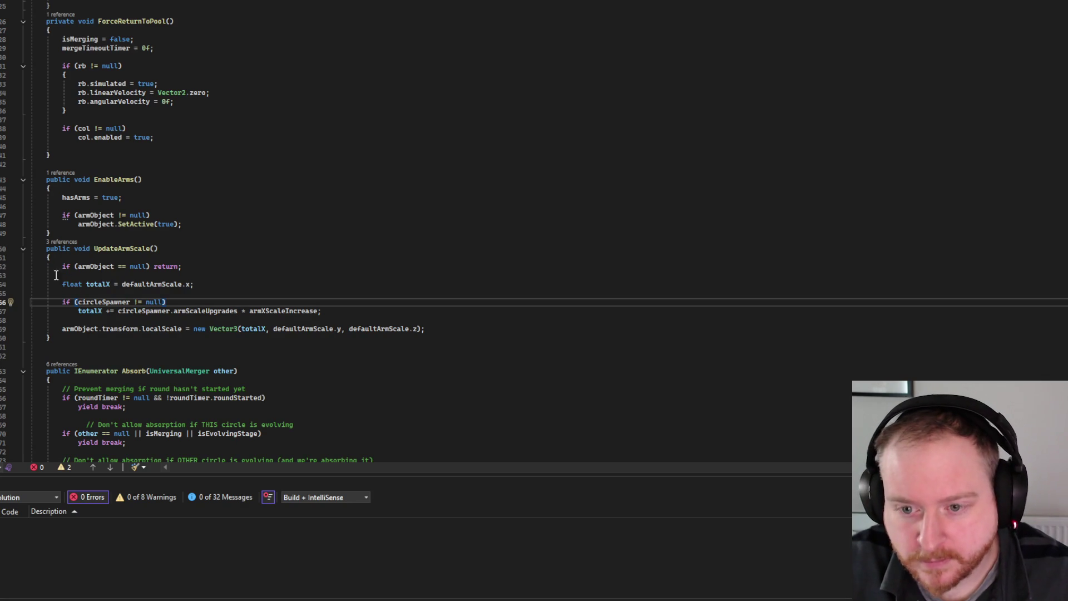
- Replace UpdateArmScale's body with pasted code that scales both X and Y, and save the script
mouse_move(51, 267)
mouse_down()
mouse_move(215, 267)
mouse_move(498, 343)
mouse_up()
text(if (armObject == null) return;          float totalX = defaultArmScale.x;         float totalY = defaultArmScale.y;          if (circleSpawner != null)         {             float scaleIncrease = circleSpawner.armScaleUpgrades * armXScaleIncrease;             totalX += scaleIncrease;             totalY += scaleIncrease;         }          armObject.transform.localScale = new Vector3(totalX, totalY, defaultArmScale.z);     })
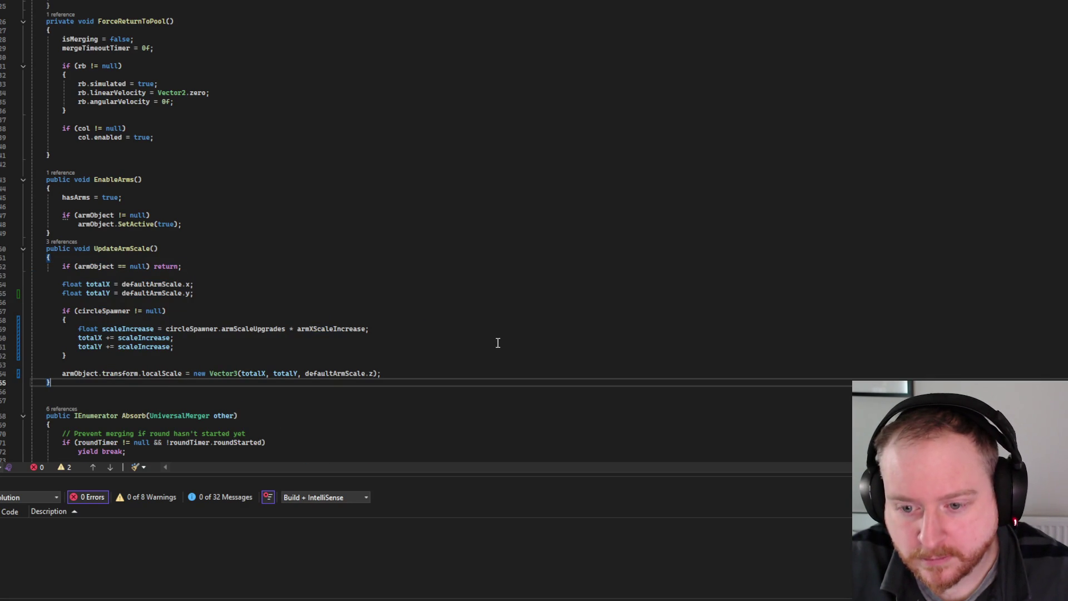
click(16, 1)
click(71, 65)
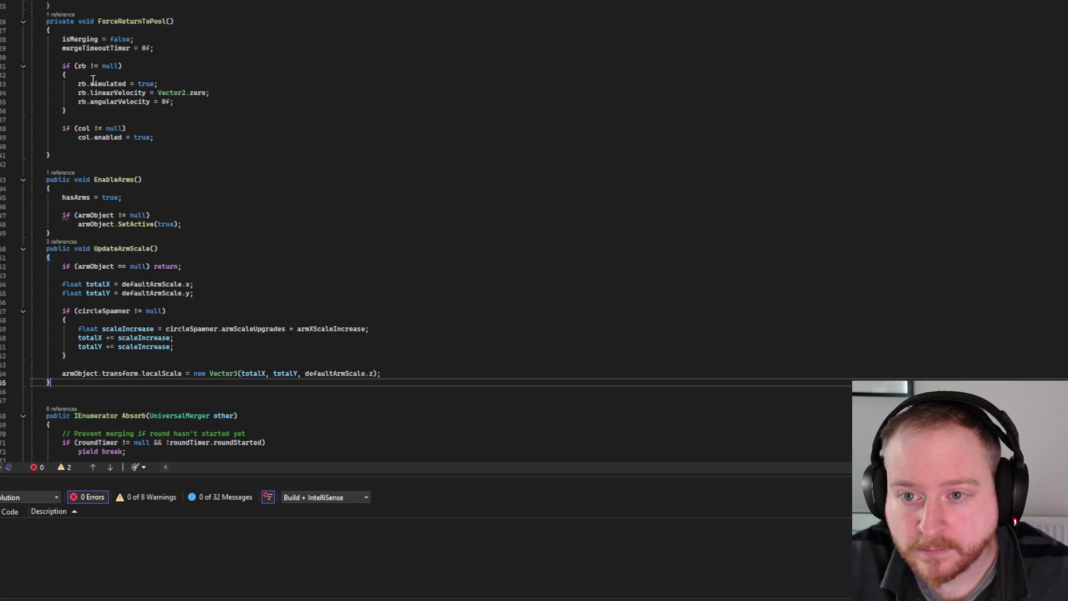
key(alt+Tab)
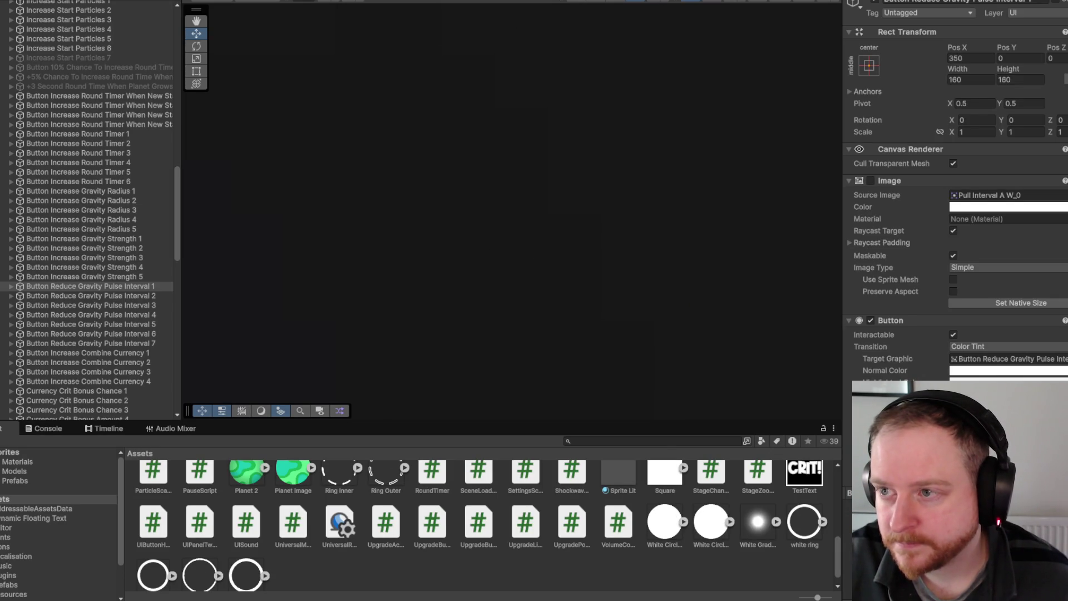
- Enter Play mode and deactivate the Panel Upgrades object to view the live round
key(ctrl+p)
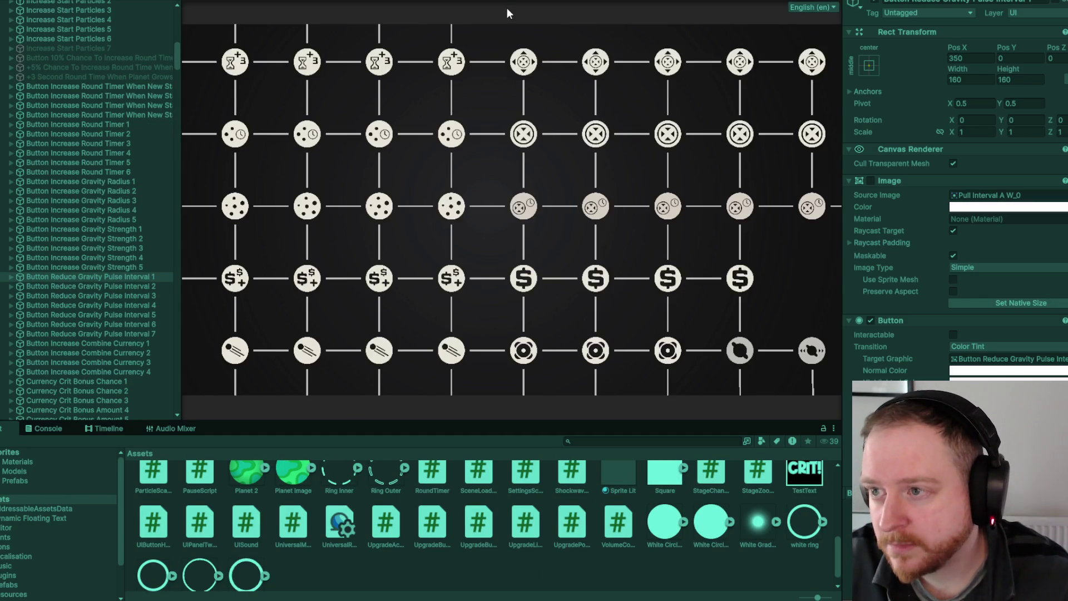
scroll(98, 112, up, 15)
click(119, 183)
click(874, 2)
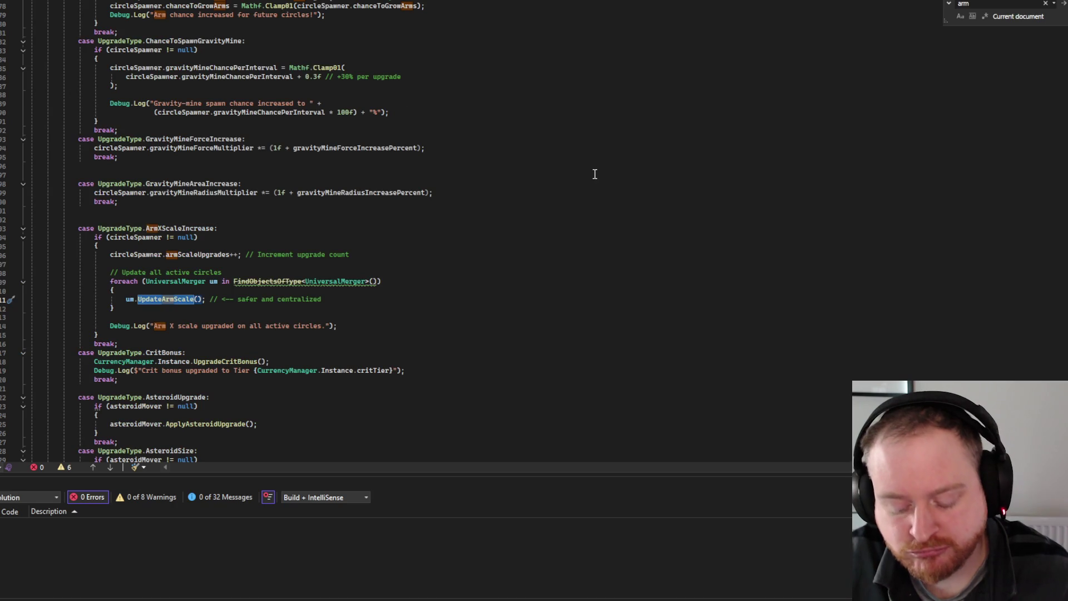
- Copy the entire UpgradeButton script and move over to the UniversalMerger script
key(ctrl+a)
key(alt+Tab)
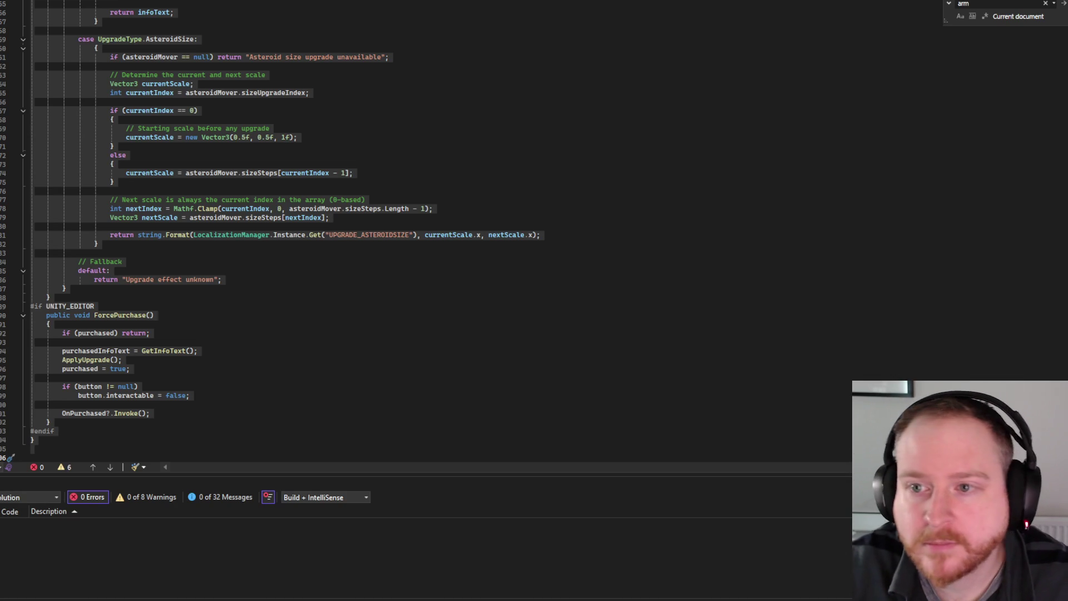
key(ctrl+a)
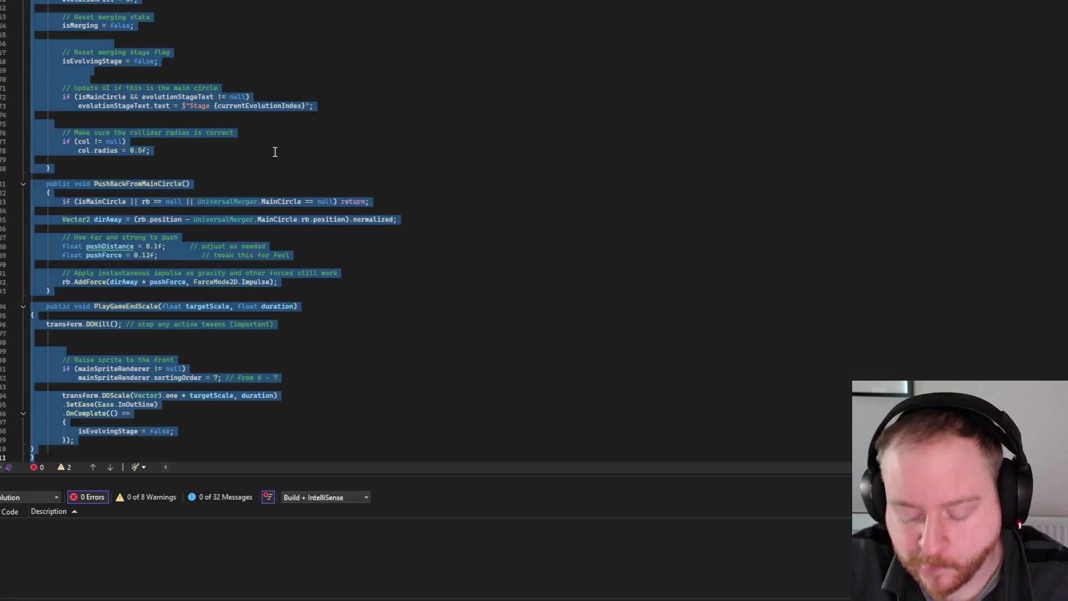
- Copy all of UniversalMerger.cs, then clear the whole-file selection
key(alt+Tab)
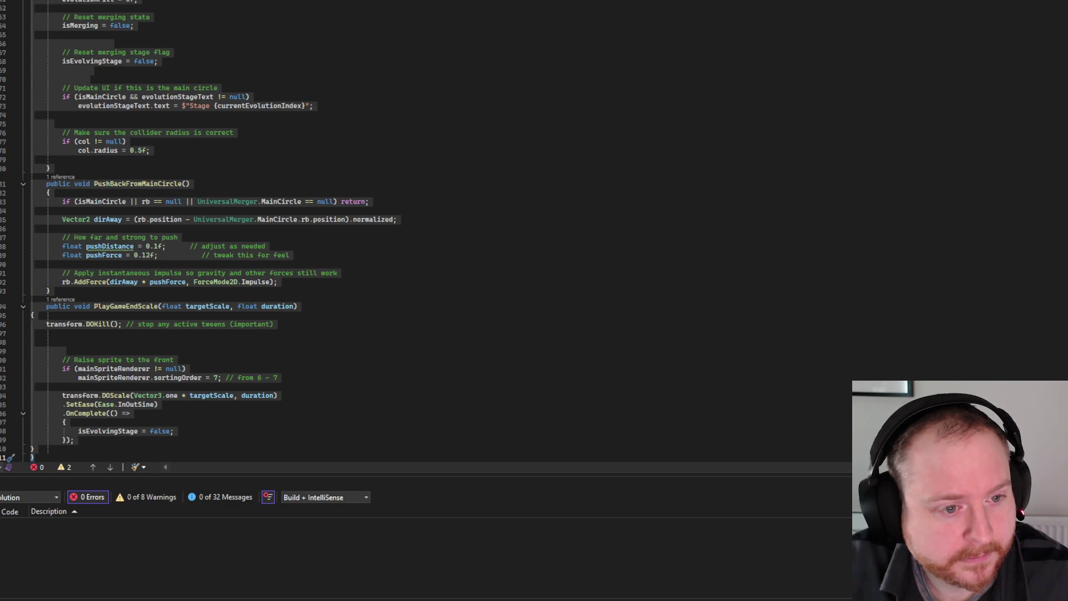
click(569, 209)
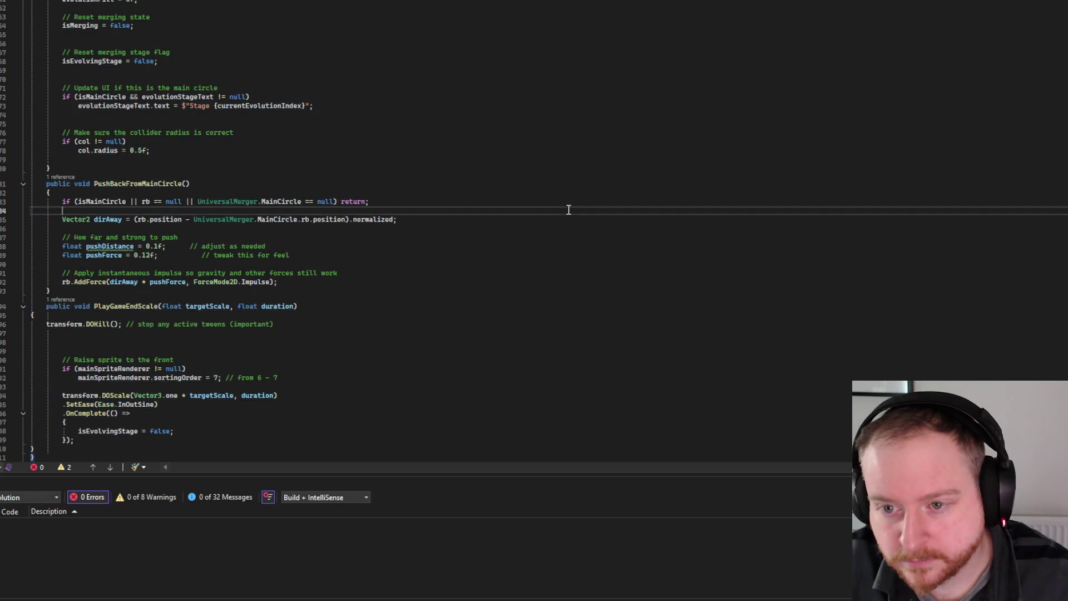
- Find the defaultArmScale line (1.6f, 0.19f, 1f), then open Unity's Prefabs folder
key(ctrl+f)
text(transform.localScale = Vector3.one * newScale;)
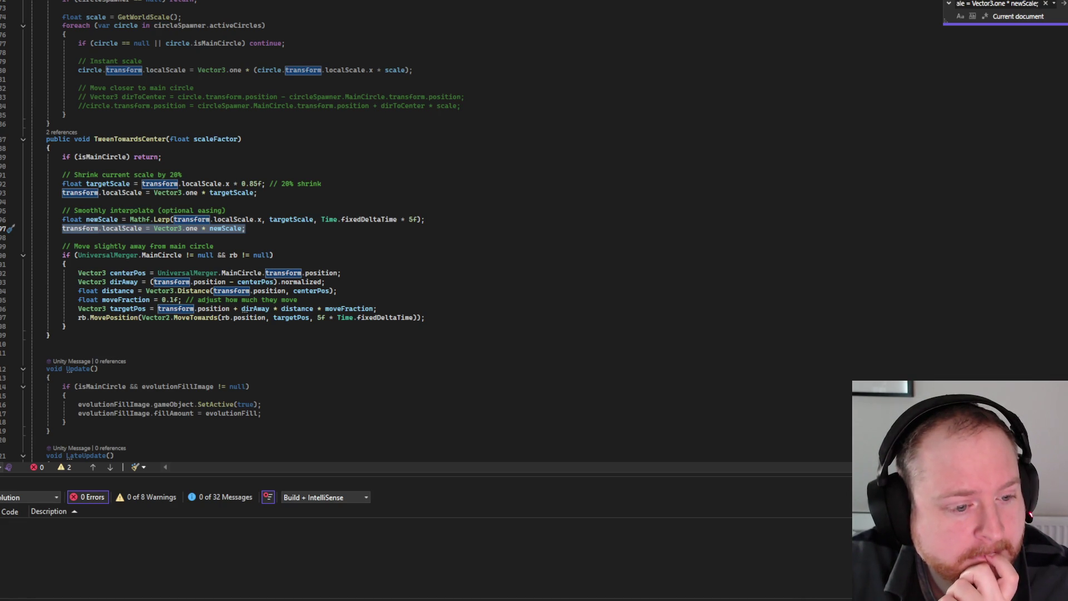
text(;)
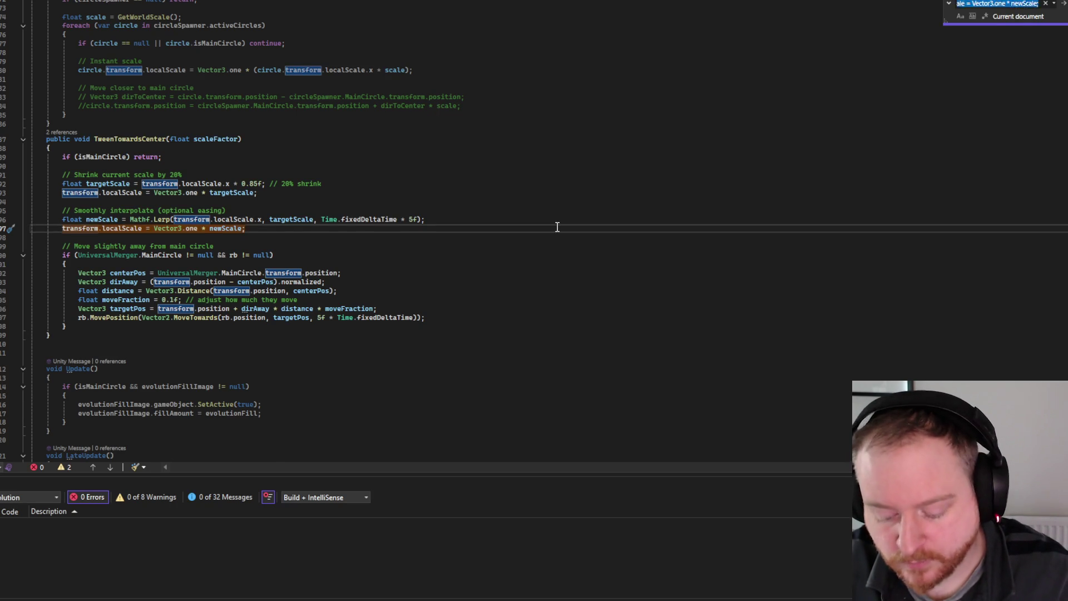
key(ctrl+z)
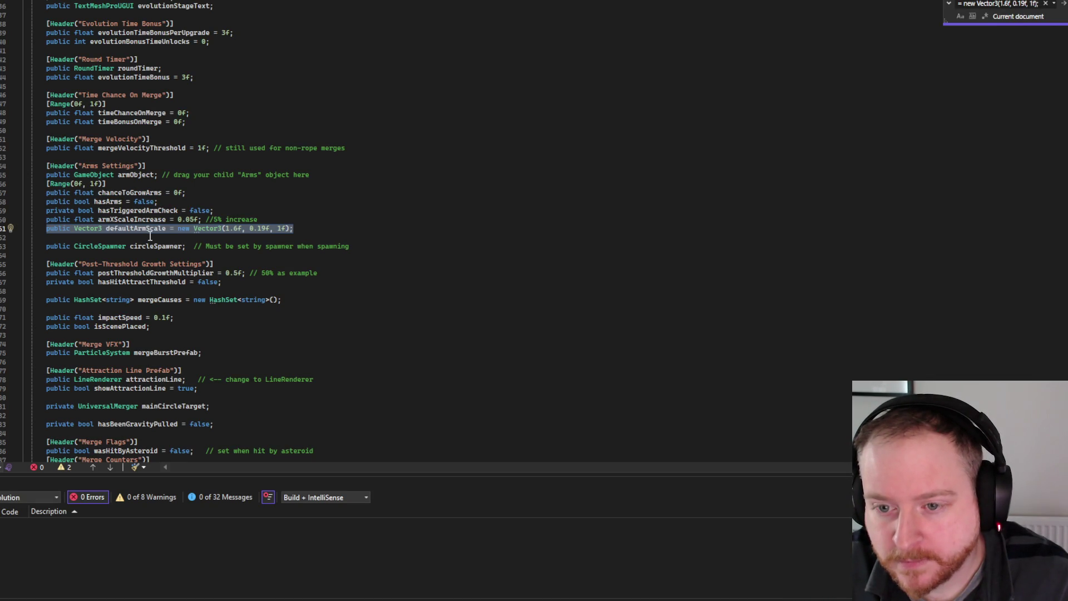
key(alt+Tab)
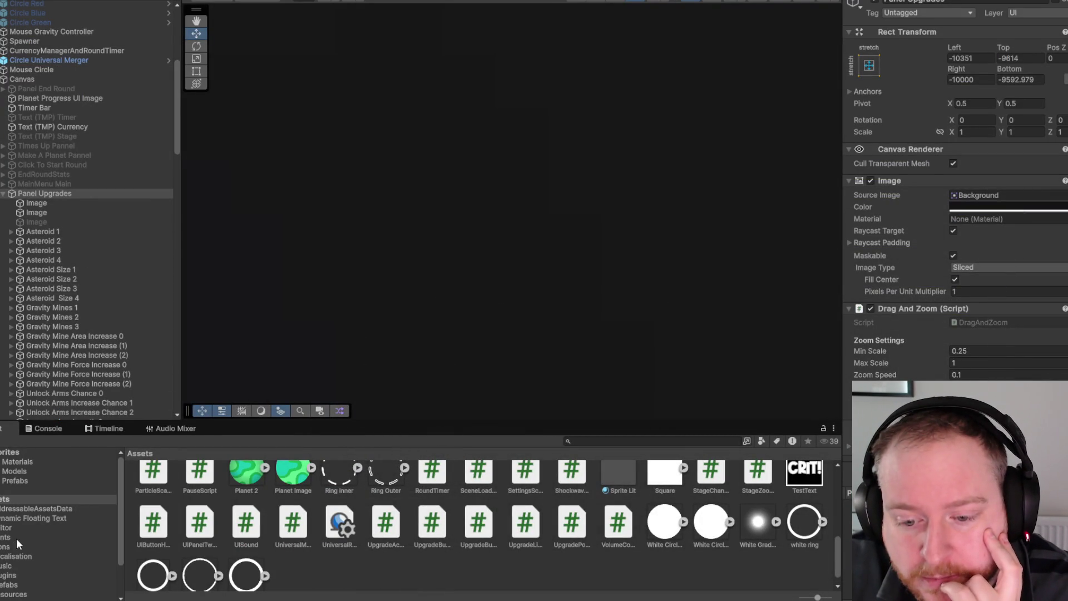
click(11, 585)
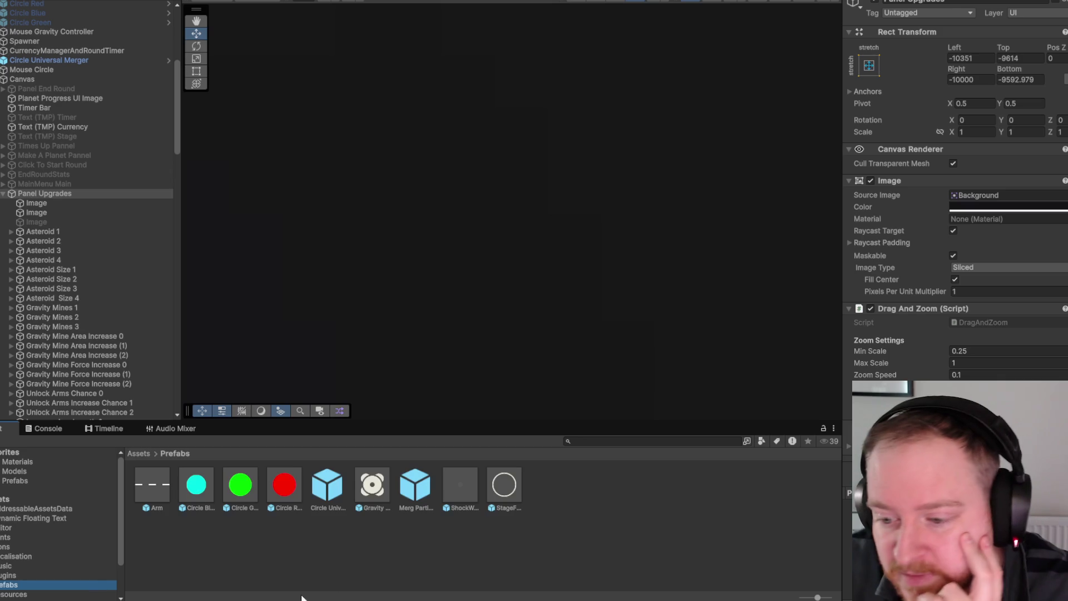
- Open the Circle Universal Merger prefab and read Arm 1's scale of 0.34
double_click(328, 484)
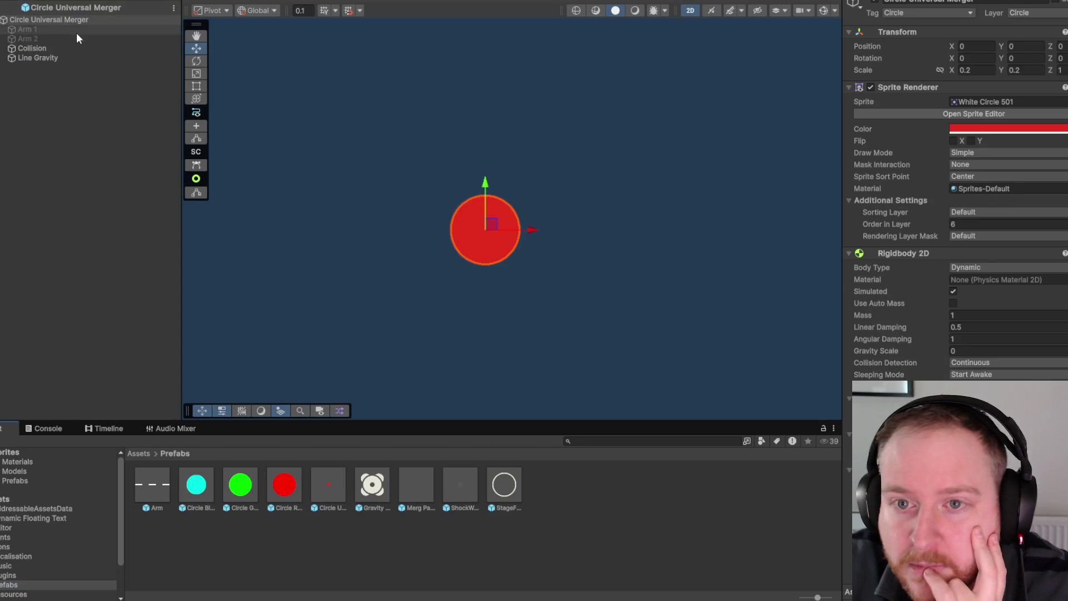
click(78, 39)
click(83, 29)
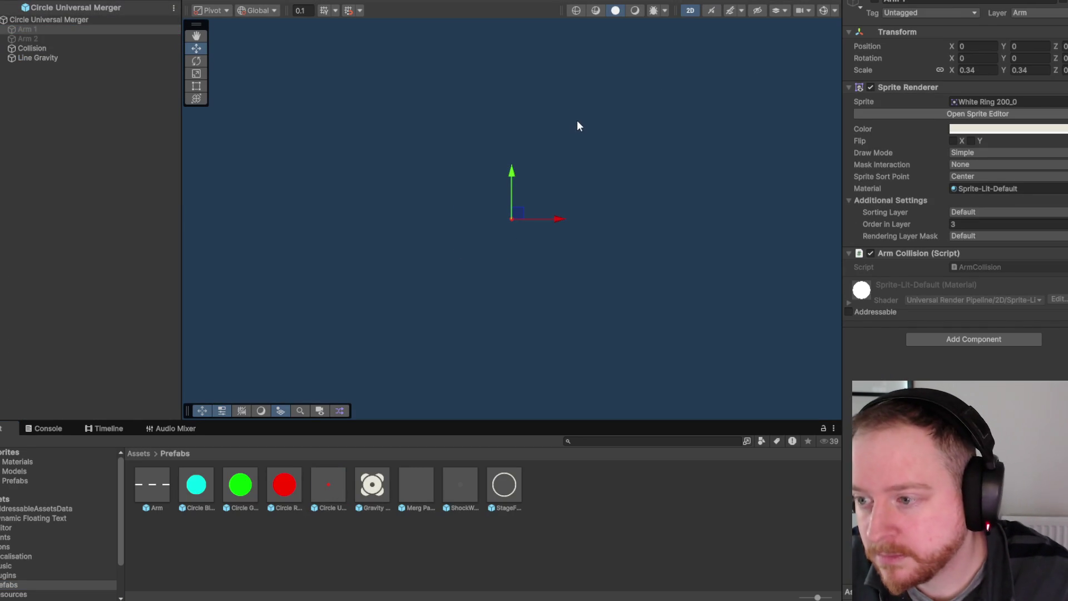
click(125, 95)
click(84, 31)
click(79, 20)
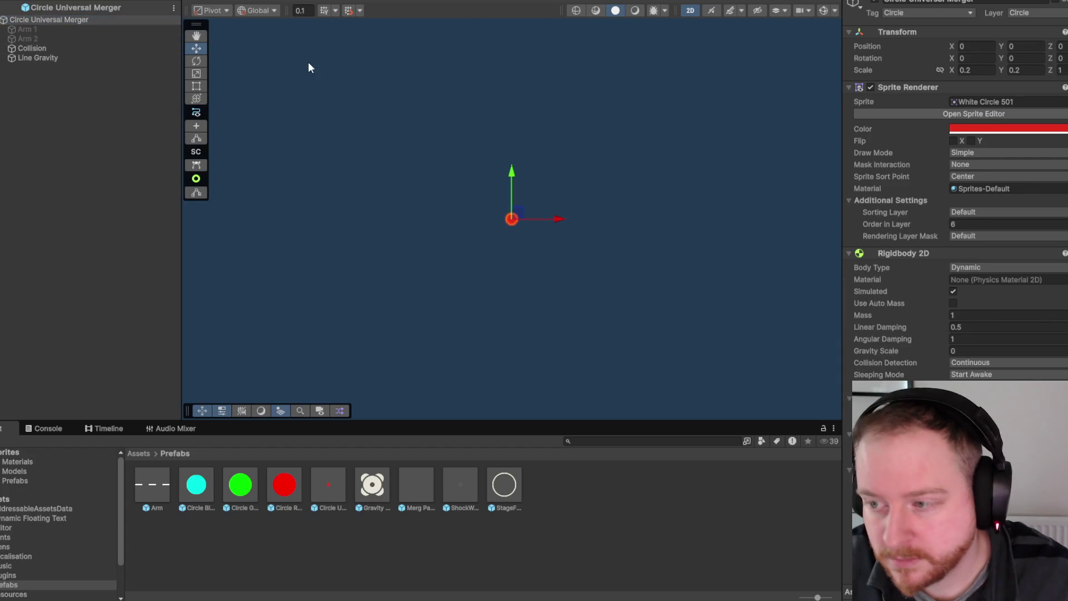
click(58, 29)
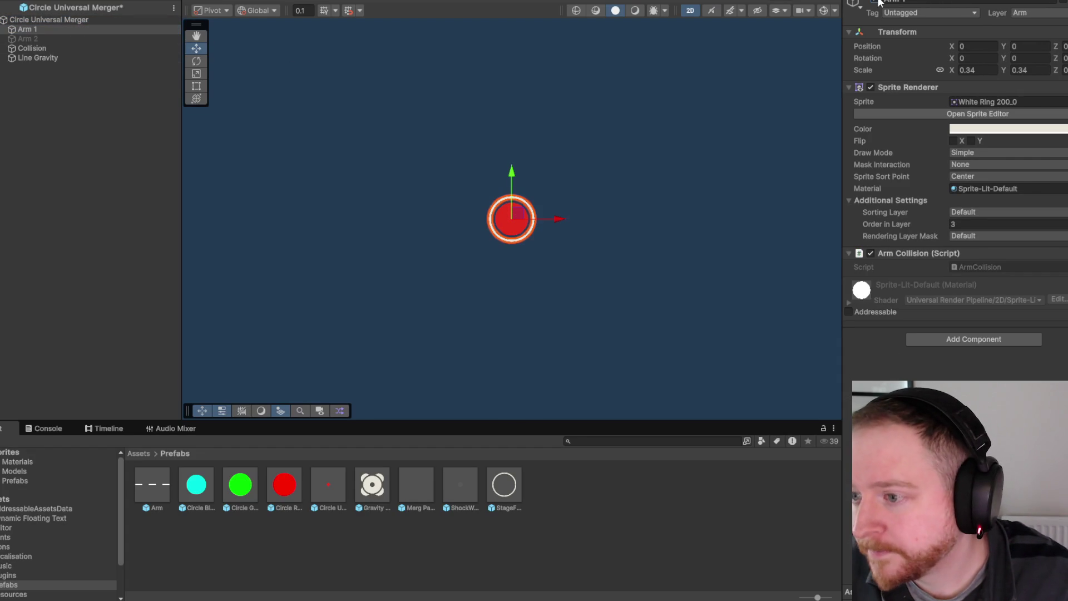
scroll(551, 221, up, 5)
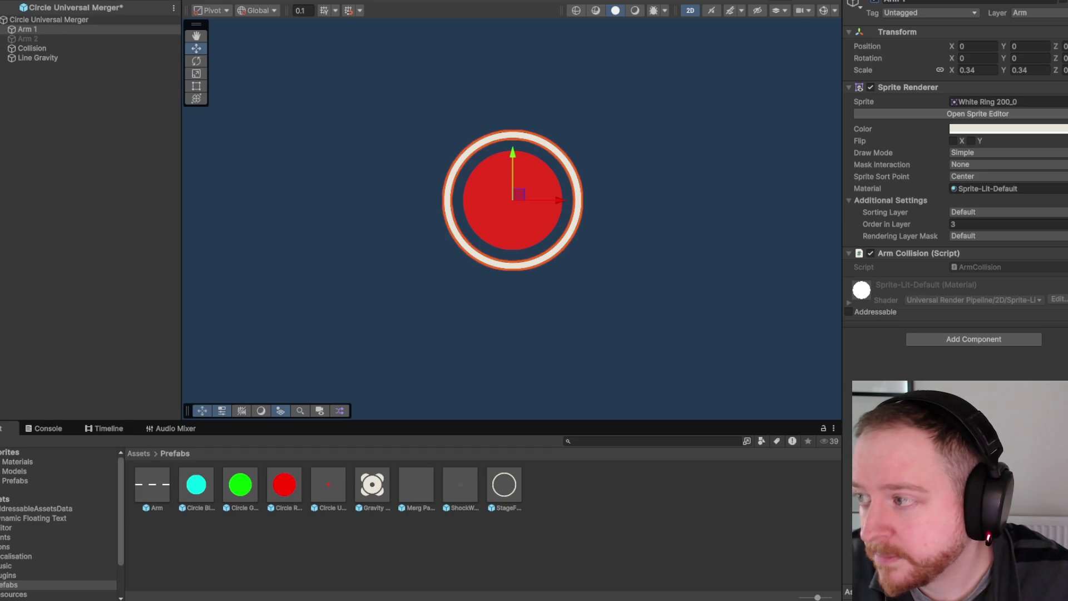
- Deactivate Arm 1 and save the modified prefab
click(874, 3)
key(super+d)
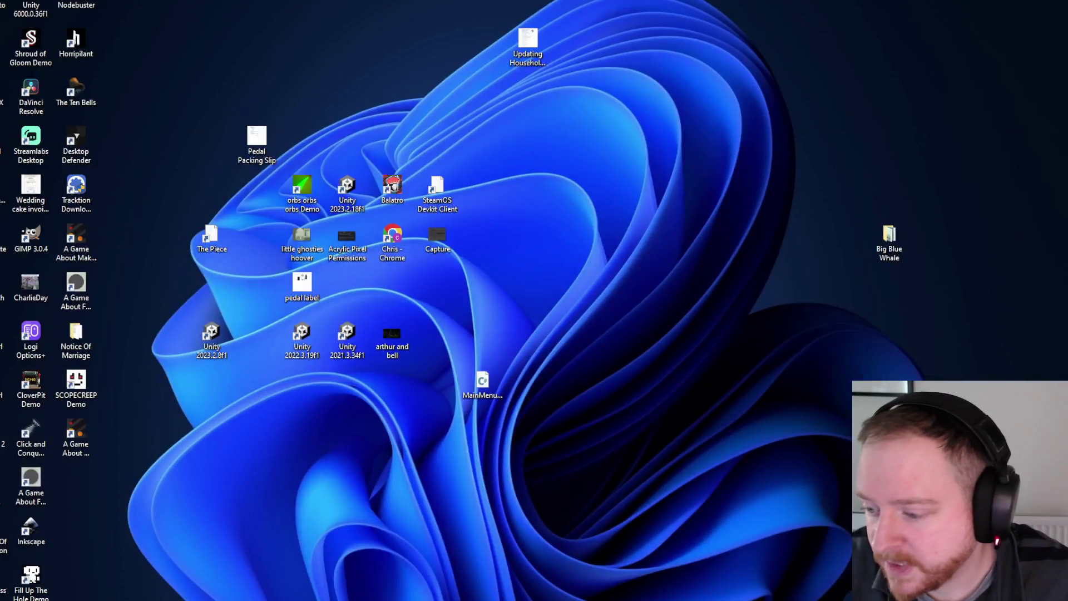
key(super+d)
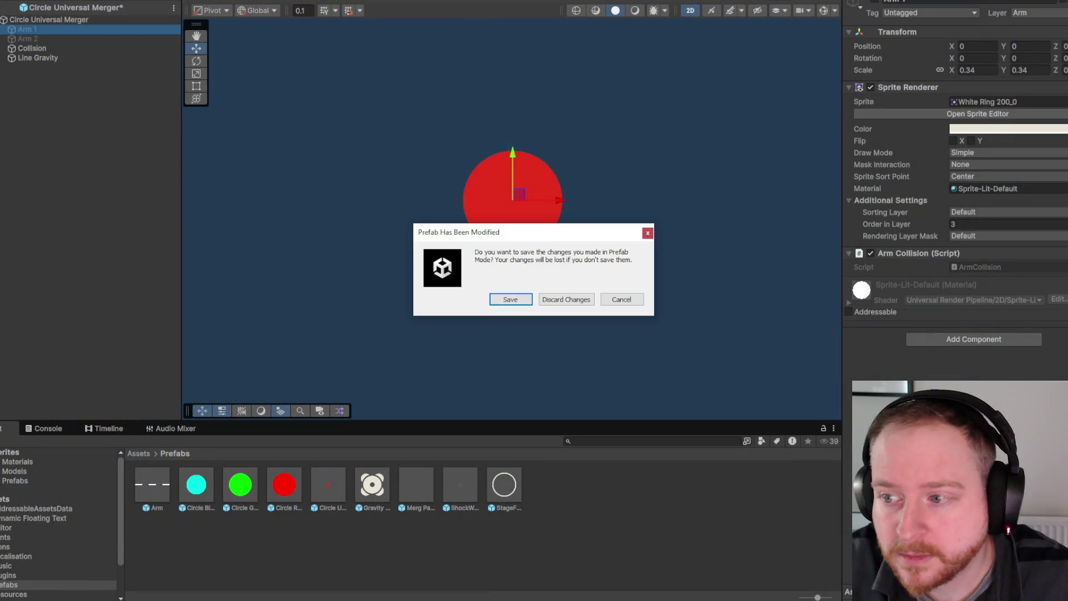
click(510, 300)
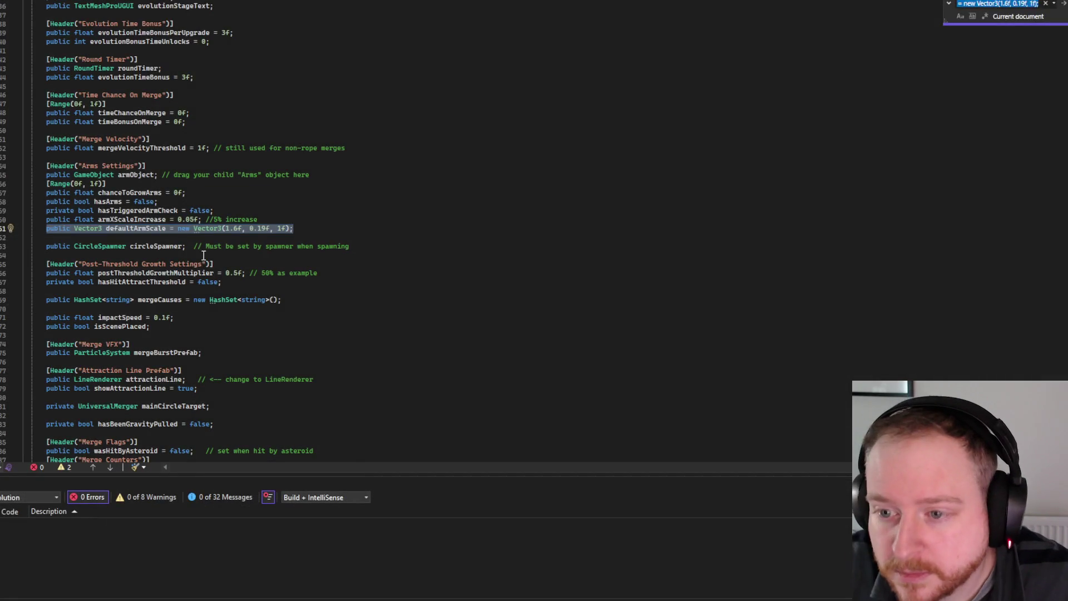
- Change defaultArmScale to new Vector3(0.34f, 0.34f, 0.34f)
click(236, 229)
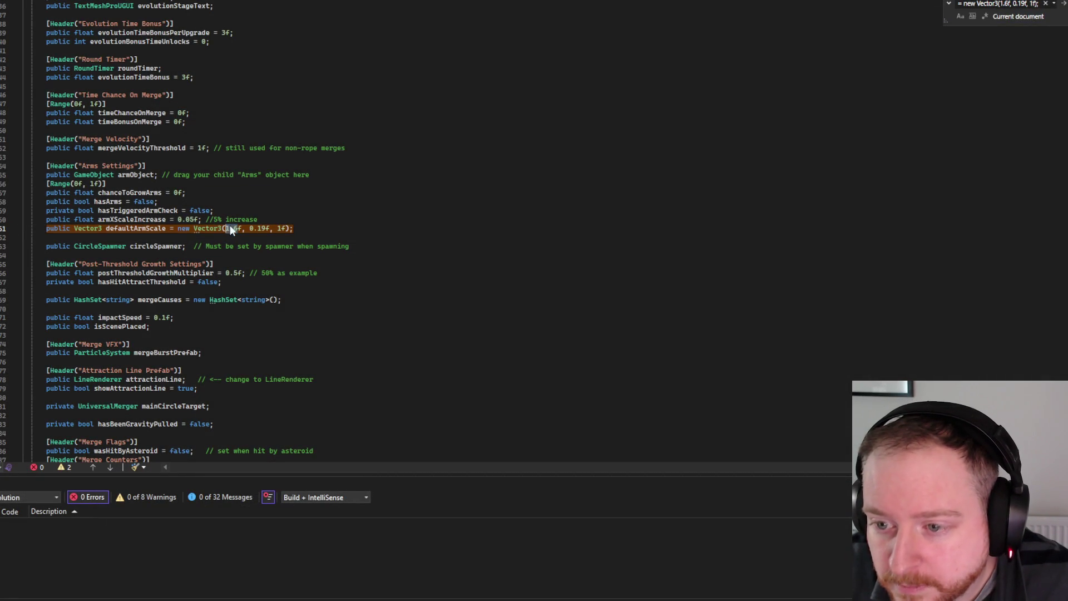
text(0.34)
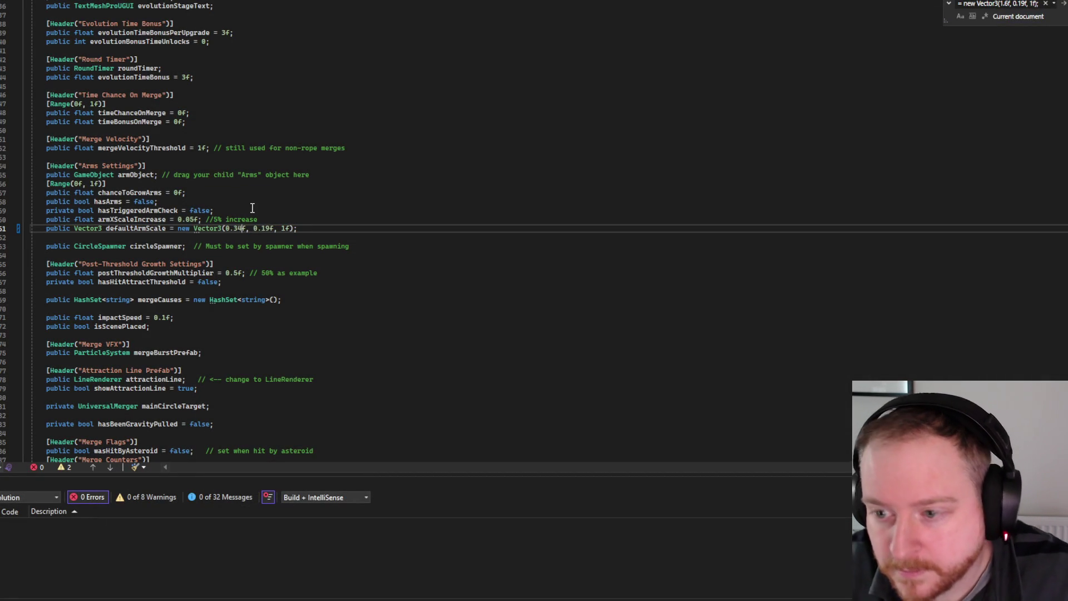
drag(266, 229, 255, 230)
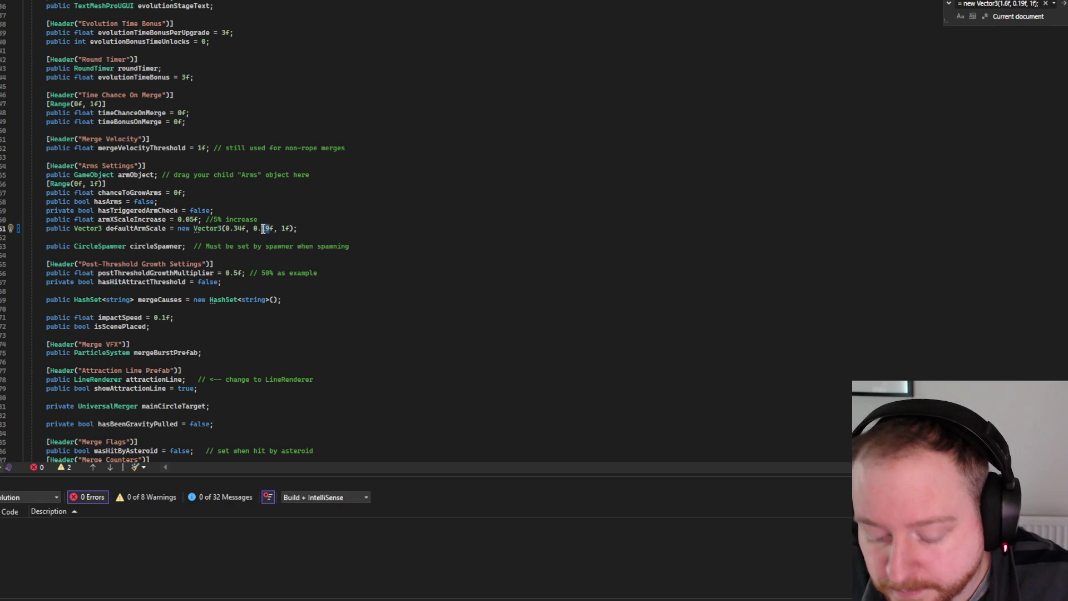
text(34)
drag(287, 230, 282, 229)
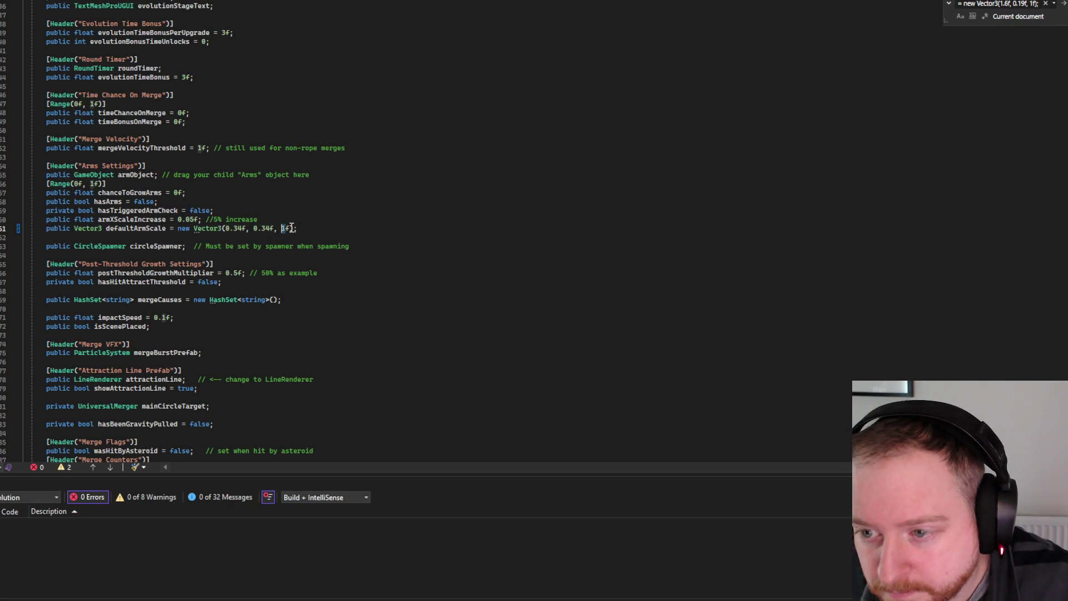
text(0.34)
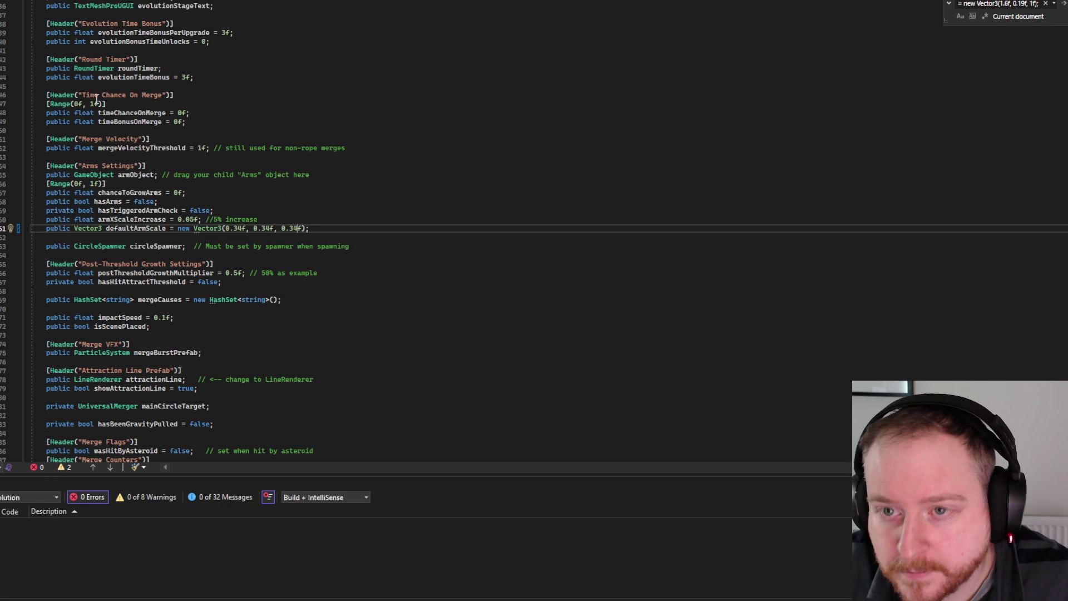
- Save the UniversalMerger script and return to Unity to recompile
key(alt+f)
click(102, 79)
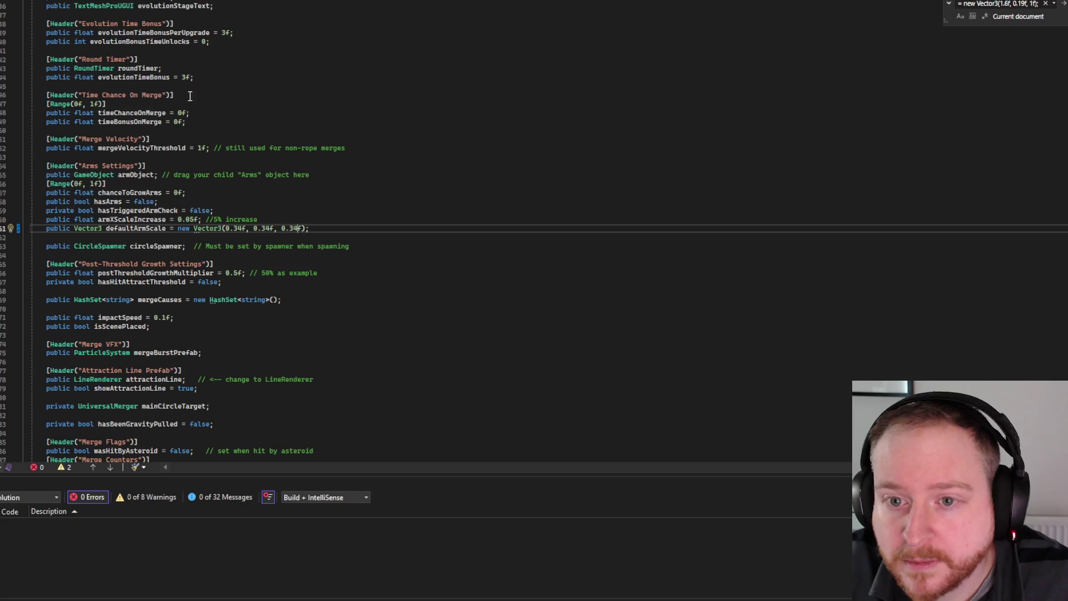
key(alt+Tab)
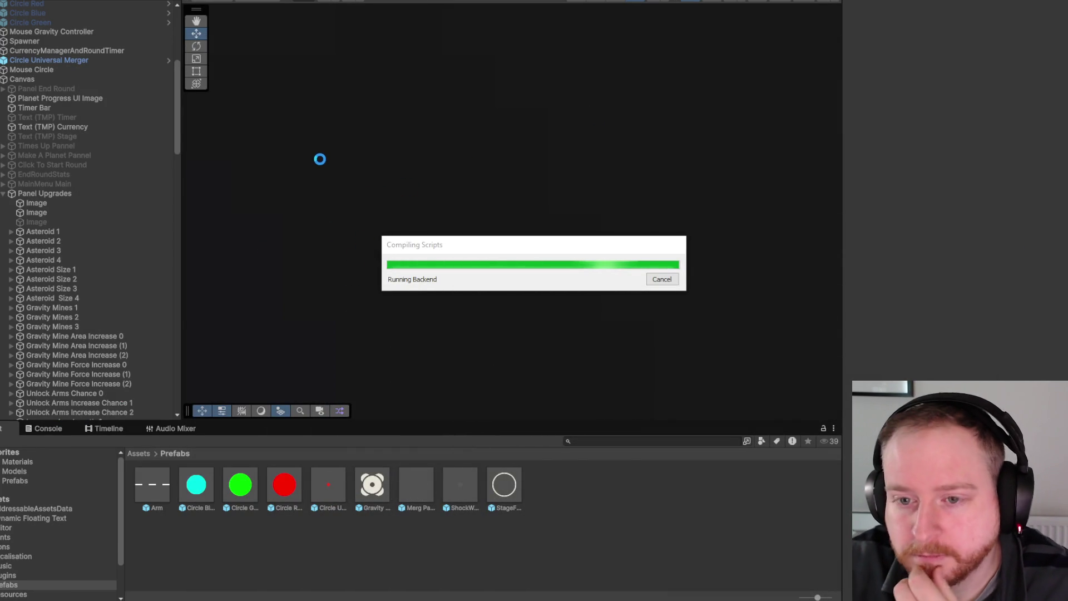
- Check the Universal Merger (Script) values in the Circle Universal Merger prefab, then exit it
double_click(338, 488)
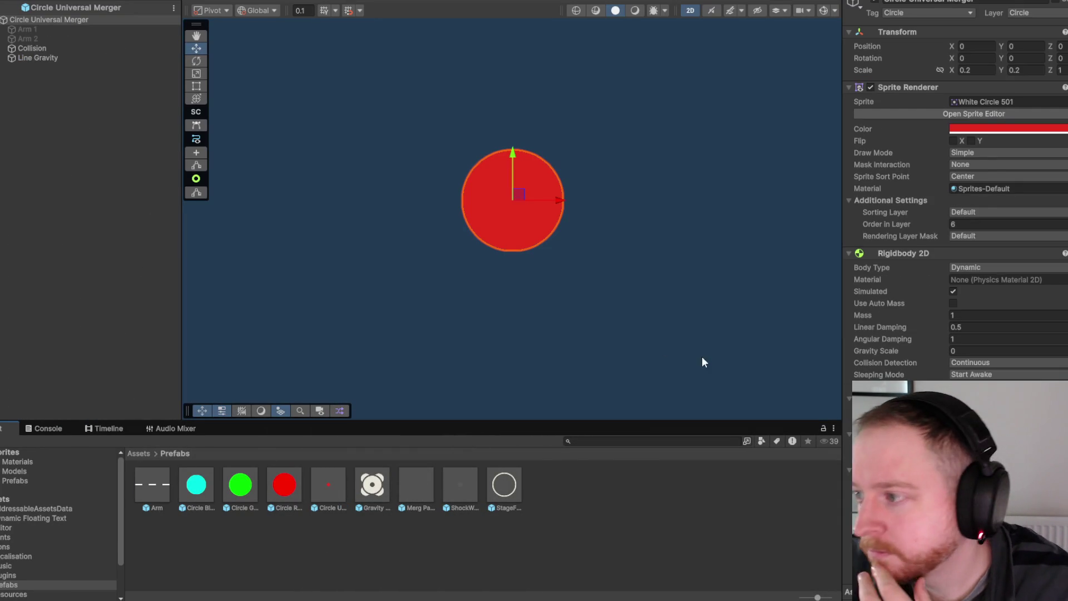
scroll(946, 202, down, 5)
scroll(941, 202, down, 10)
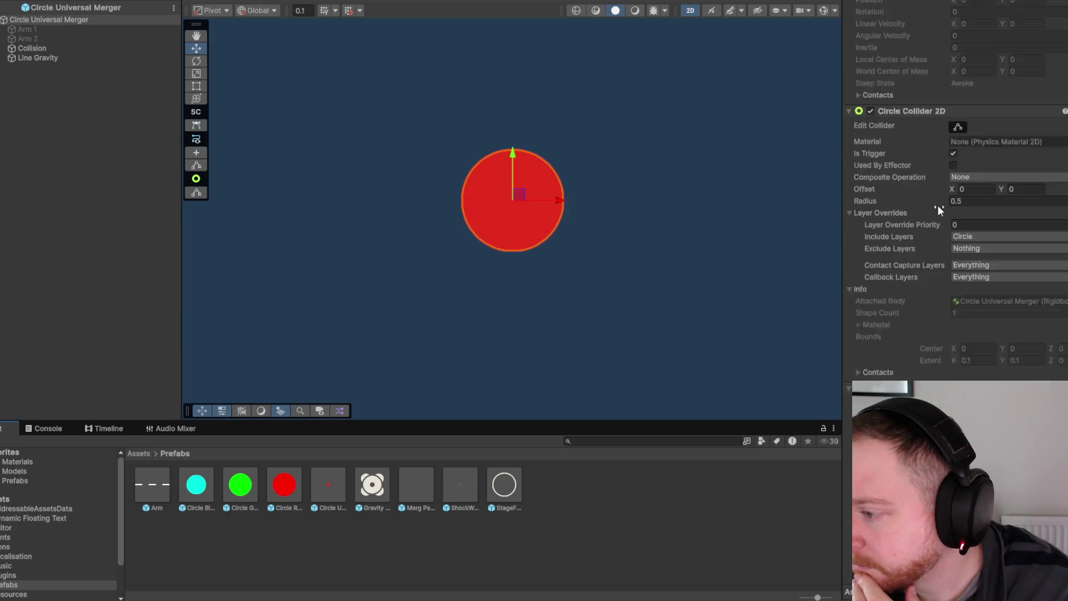
scroll(938, 203, down, 4)
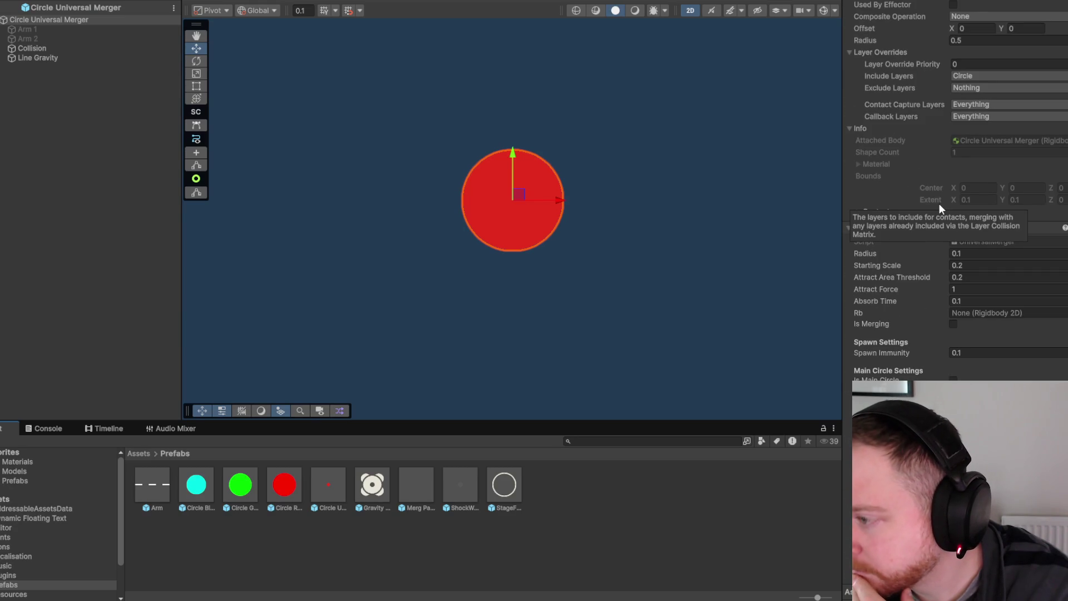
scroll(939, 205, down, 8)
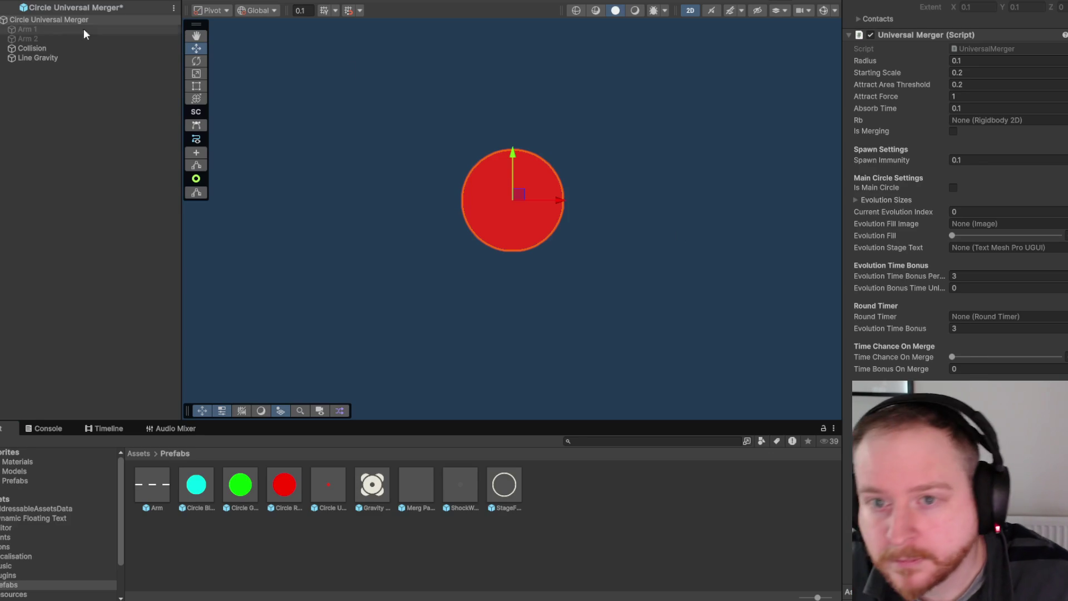
click(11, 7)
- Save the prefab changes and widen the Hierarchy panel
click(508, 300)
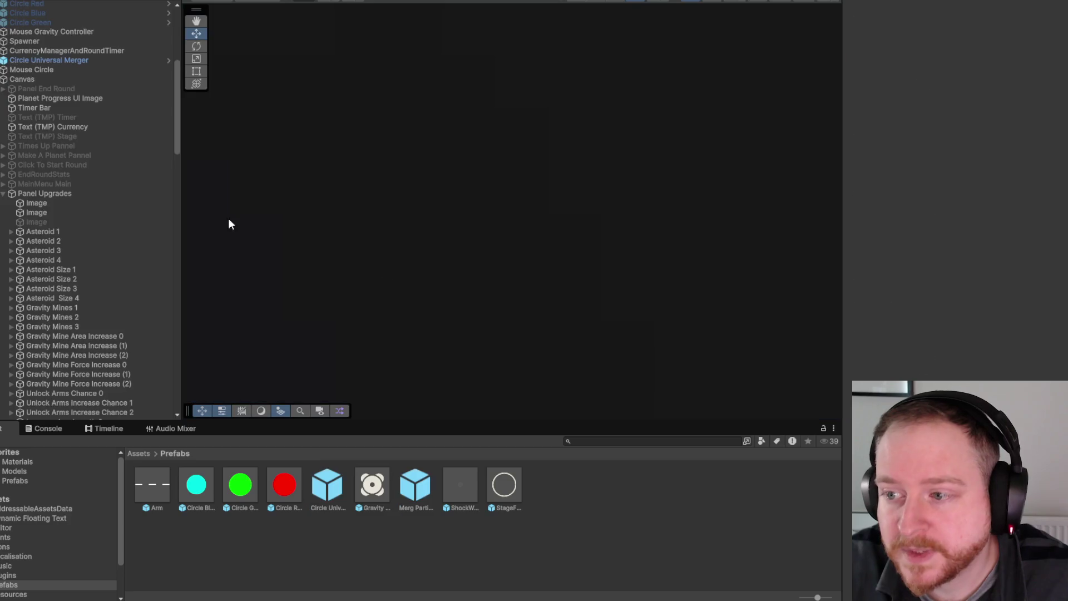
scroll(124, 233, down, 10)
scroll(123, 234, down, 5)
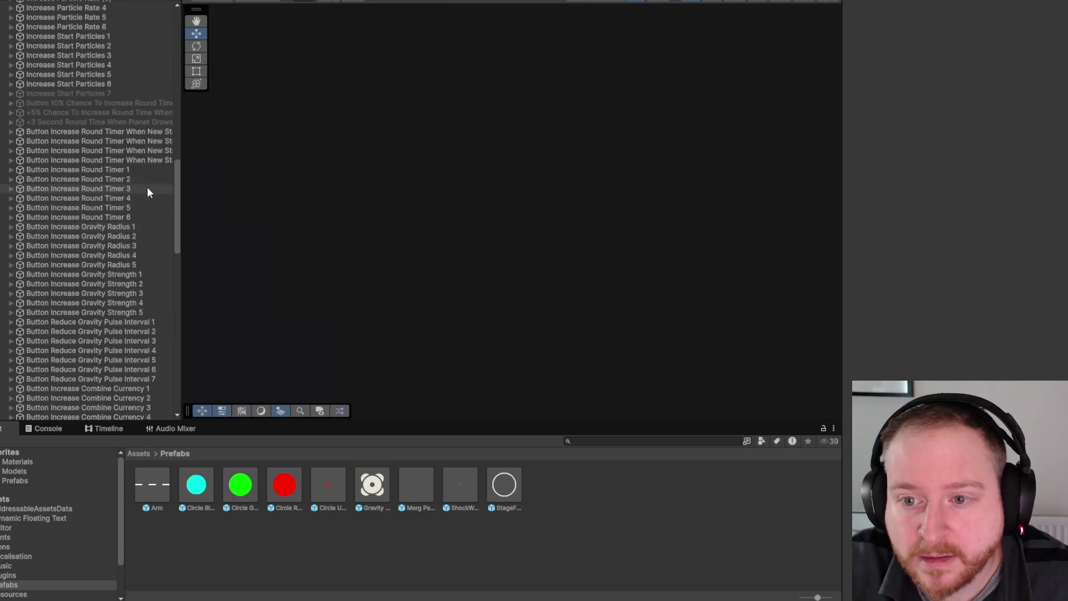
mouse_move(180, 214)
mouse_down()
mouse_move(203, 211)
mouse_move(202, 313)
mouse_up()
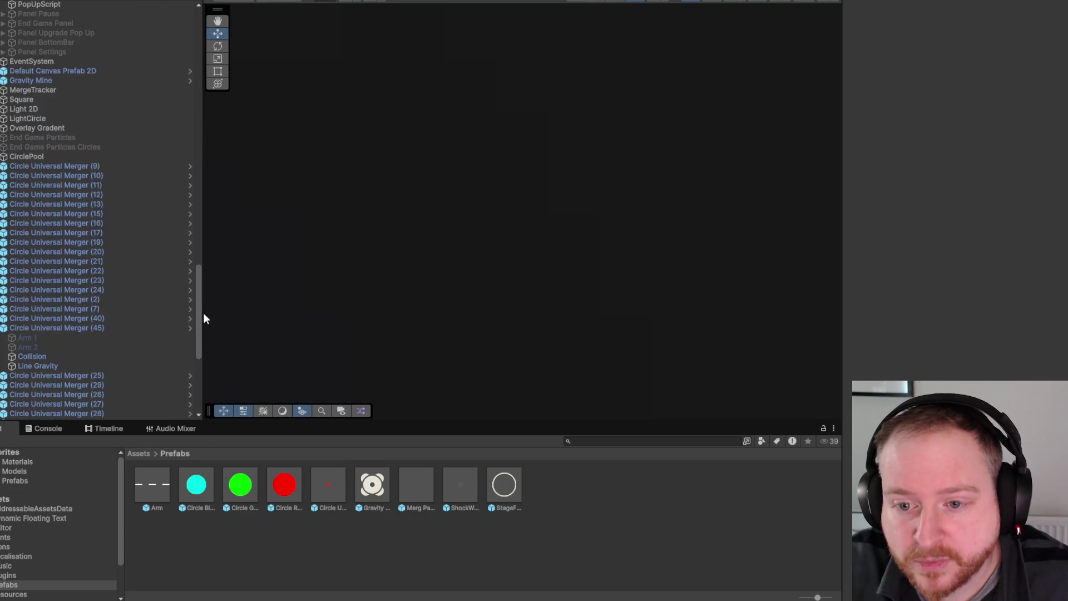
- Select Circle Universal Merger (9) through (39) and review their shared Universal Merger settings
click(95, 166)
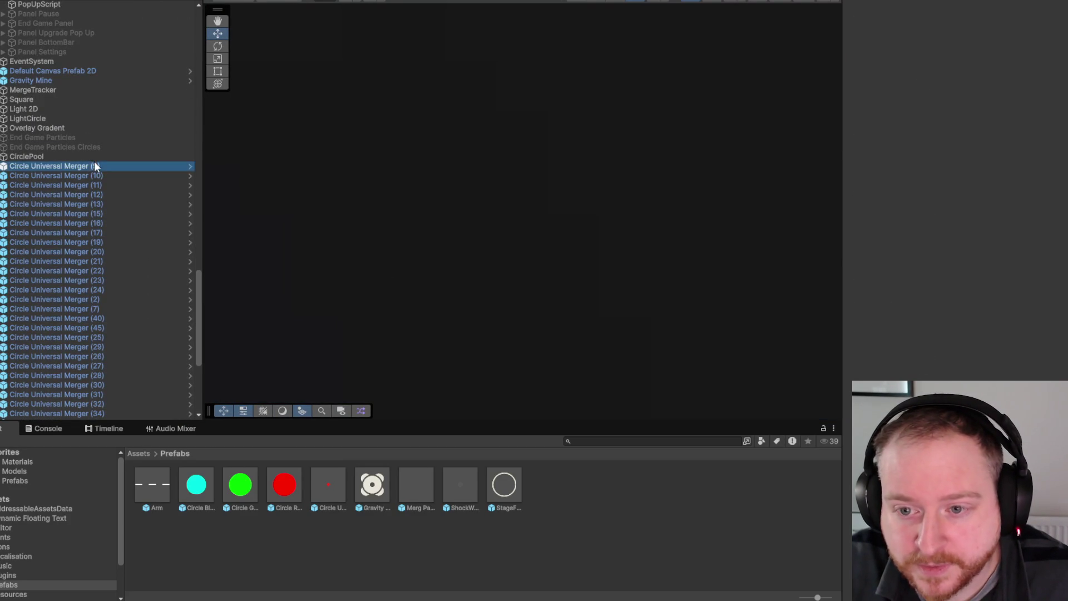
scroll(116, 287, down, 8)
shift+click(118, 385)
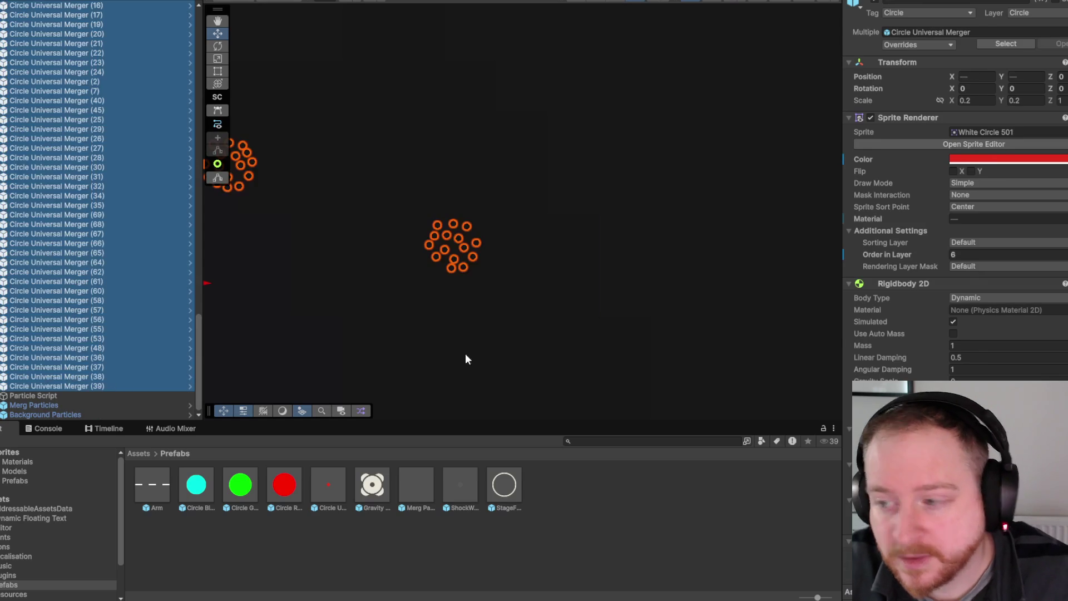
scroll(925, 332, down, 5)
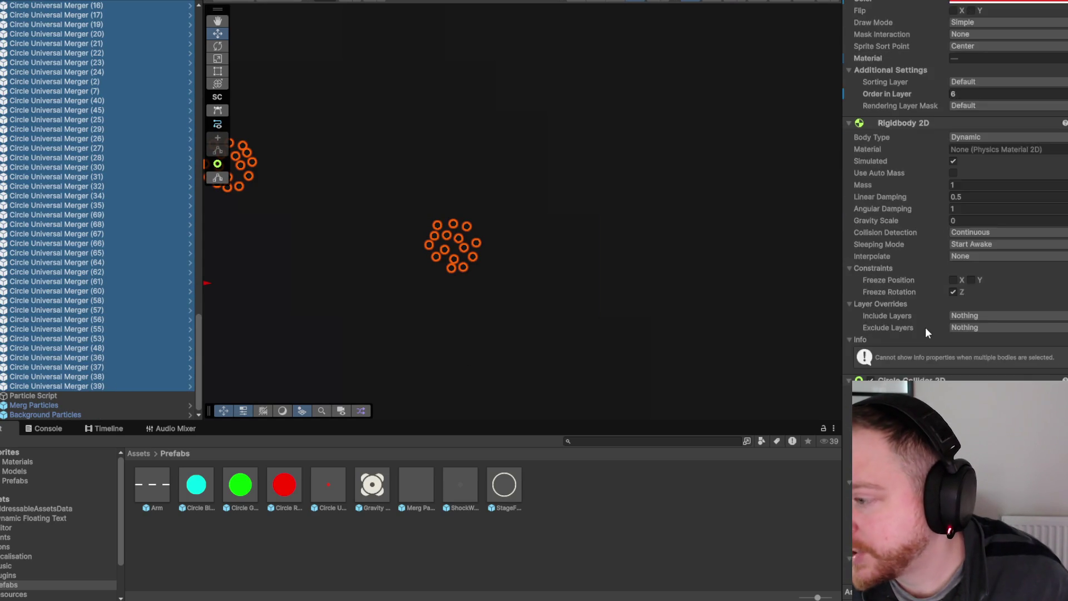
scroll(925, 328, down, 6)
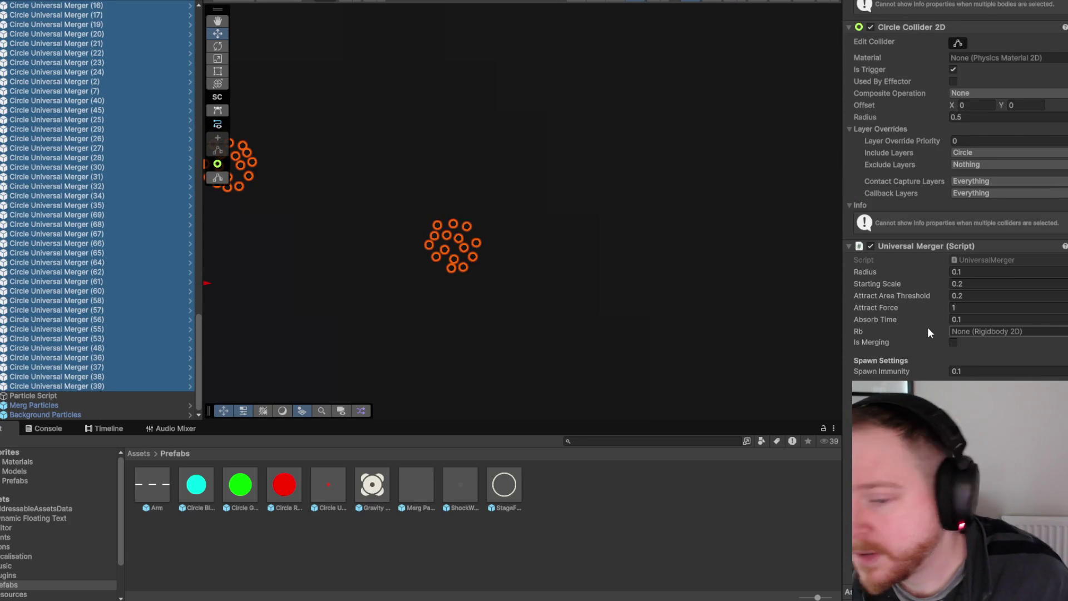
scroll(928, 332, down, 8)
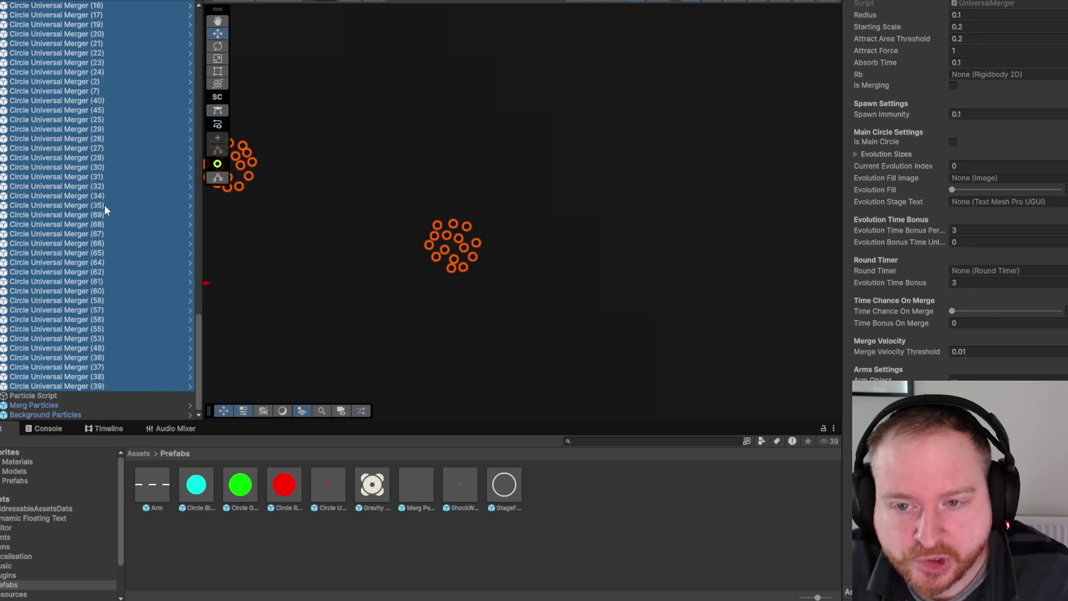
scroll(110, 209, up, 5)
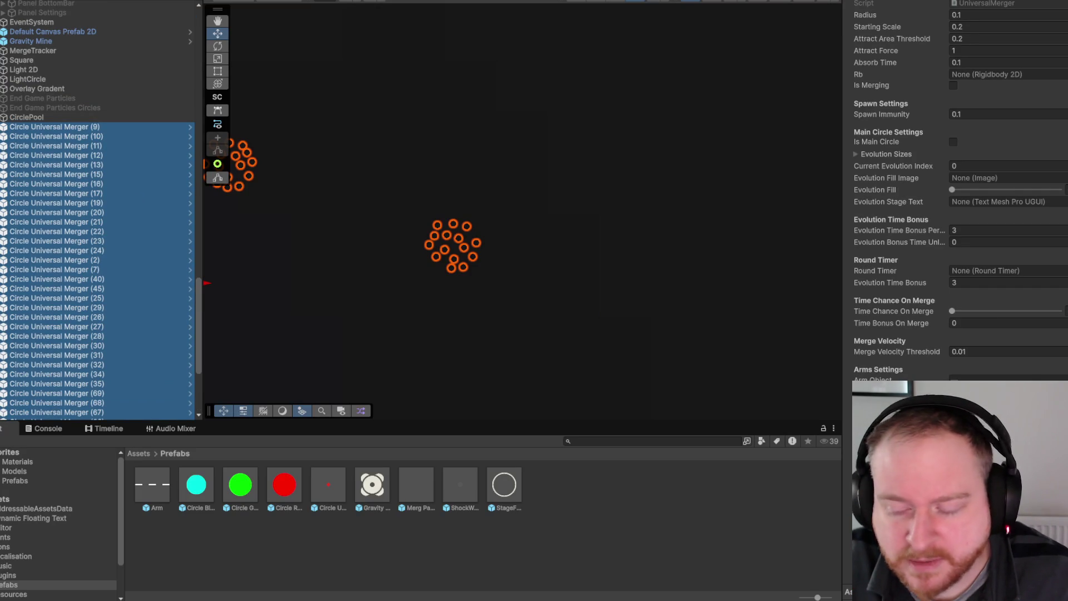
click(3, 127)
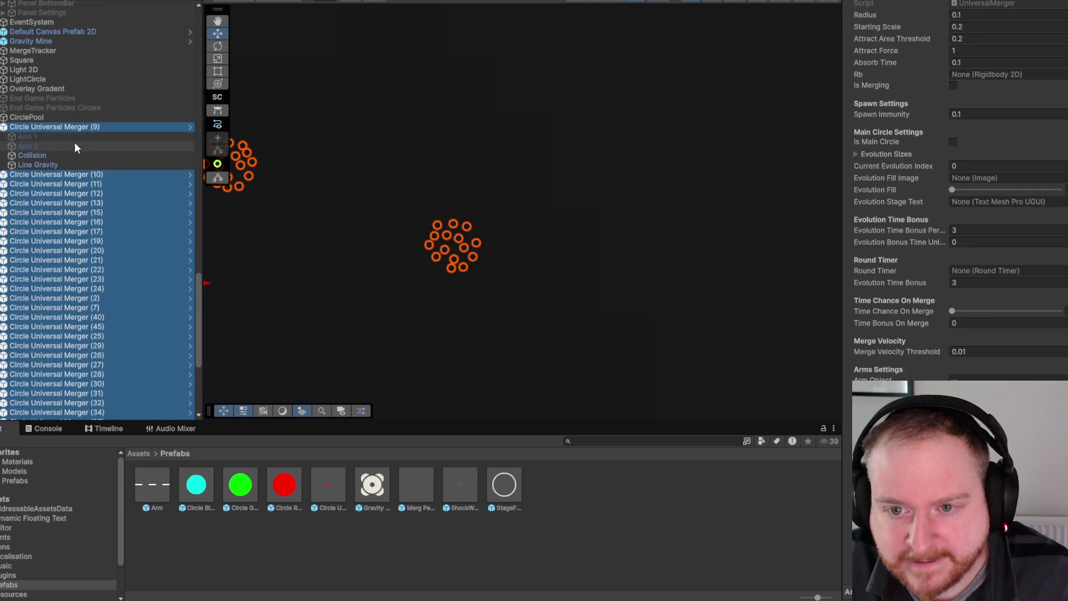
click(3, 127)
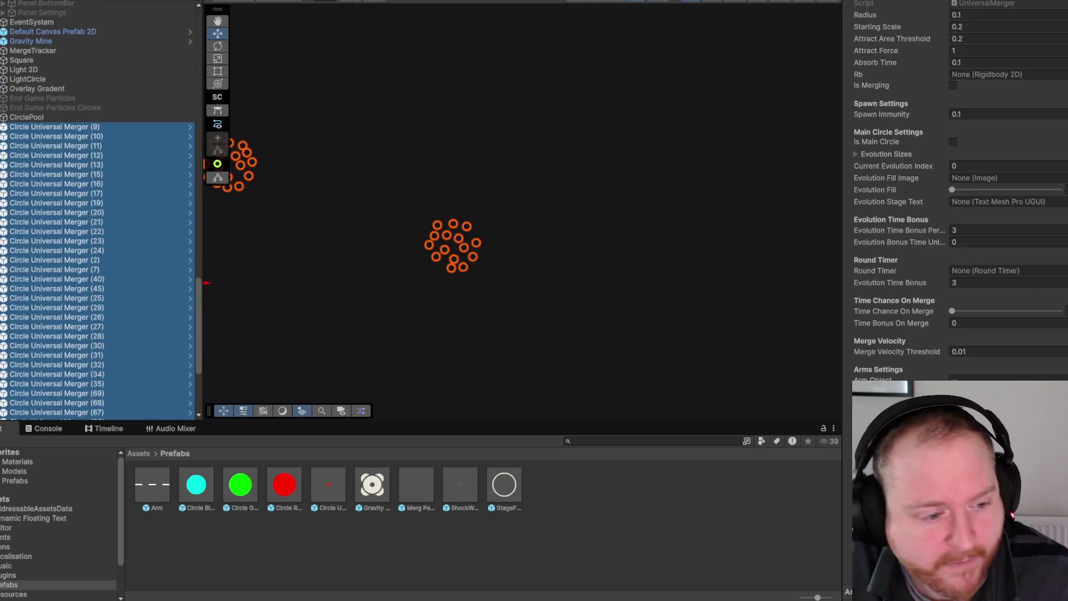
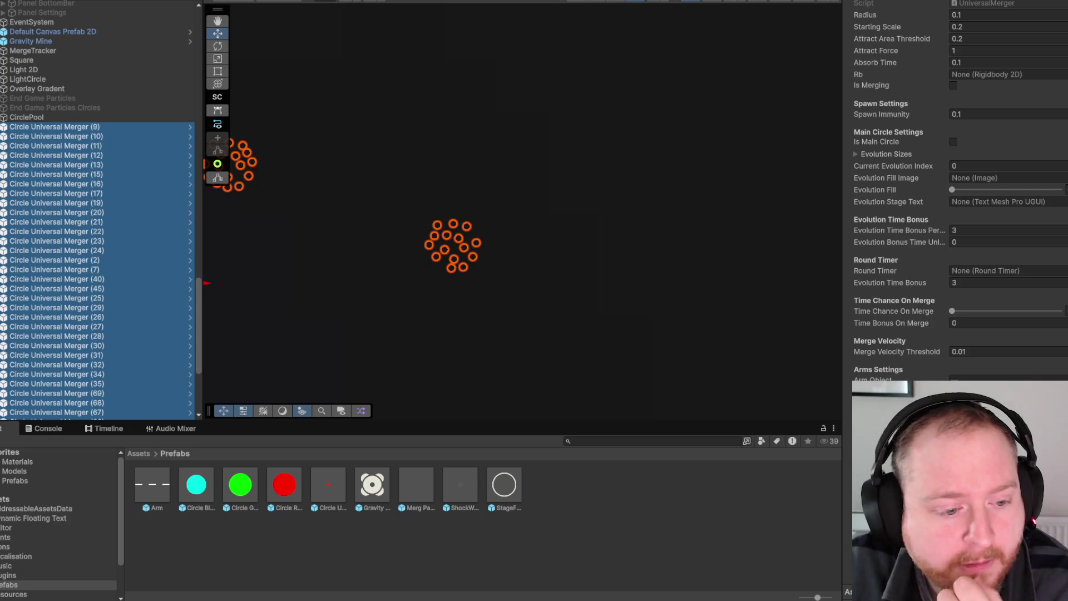
- Run the game, hide Panel Upgrades to reveal gameplay, play a round, then stop play mode
key(ctrl+r)
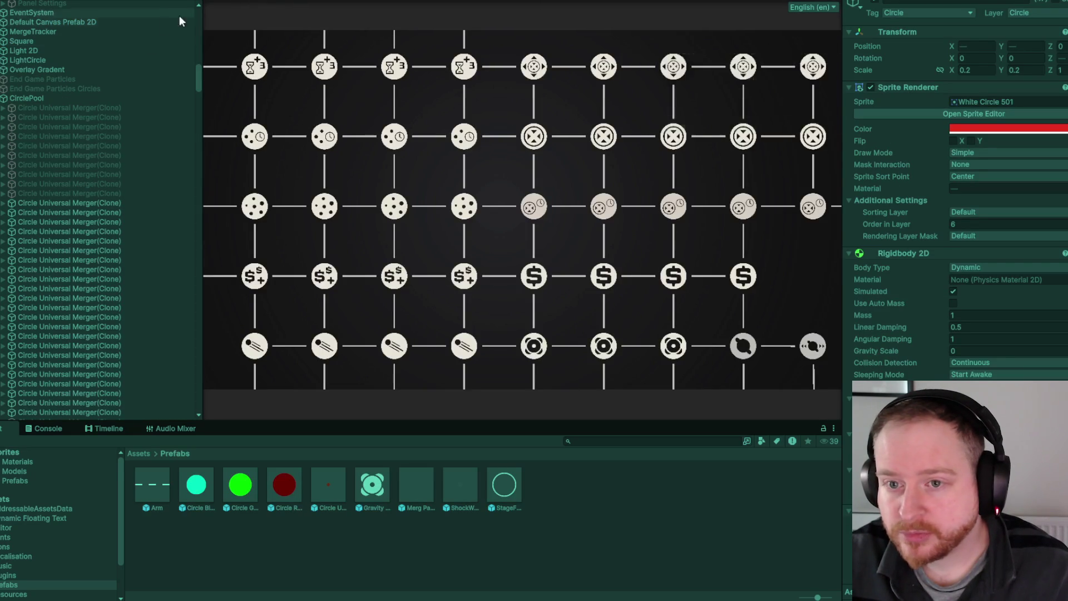
scroll(69, 151, up, 10)
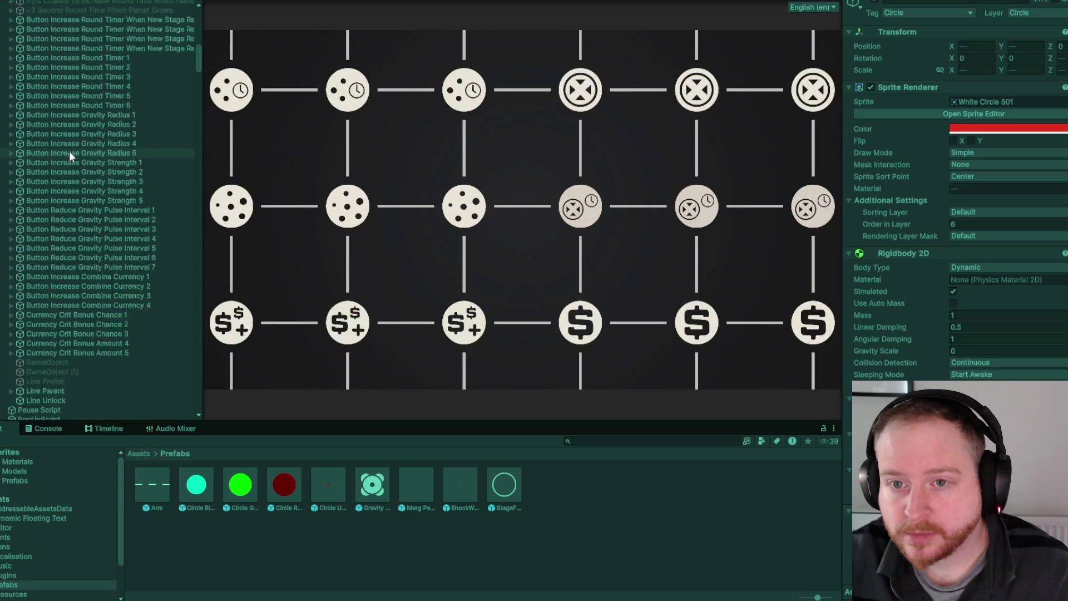
scroll(69, 148, up, 5)
click(72, 152)
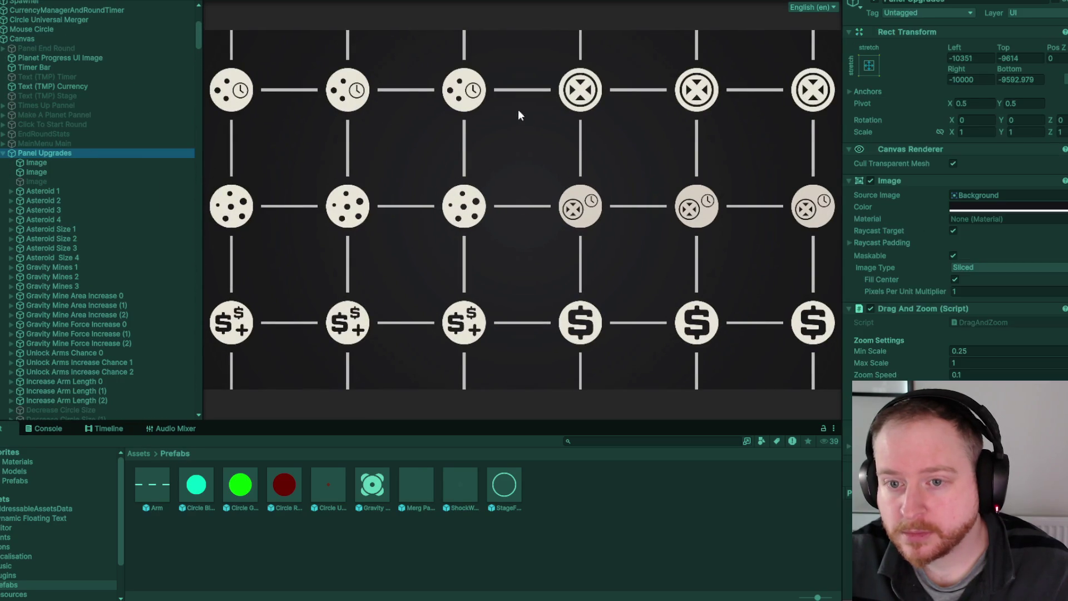
click(871, 4)
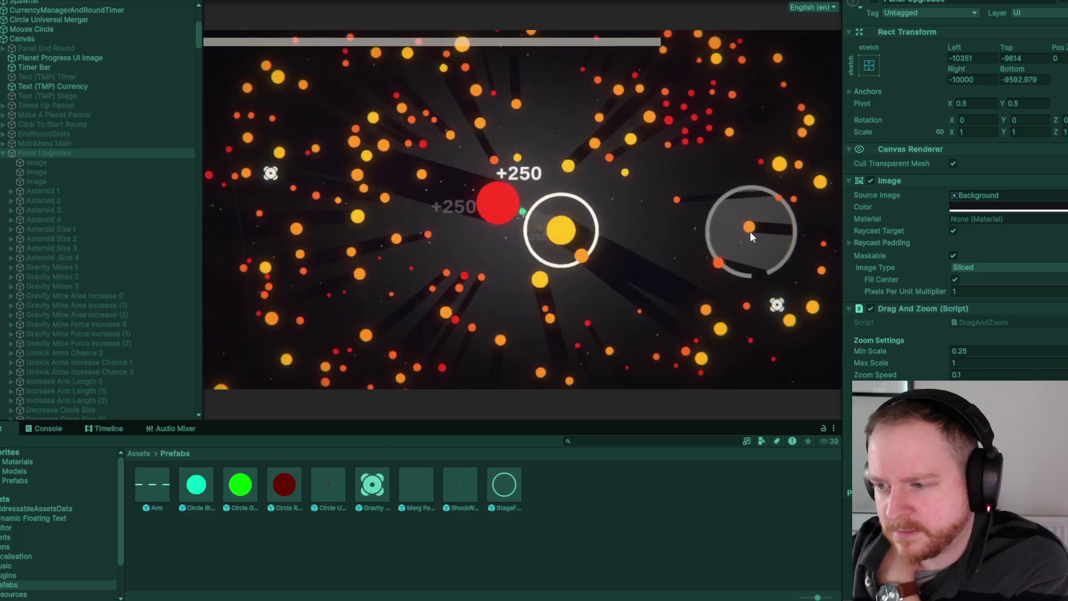
key(ctrl+p)
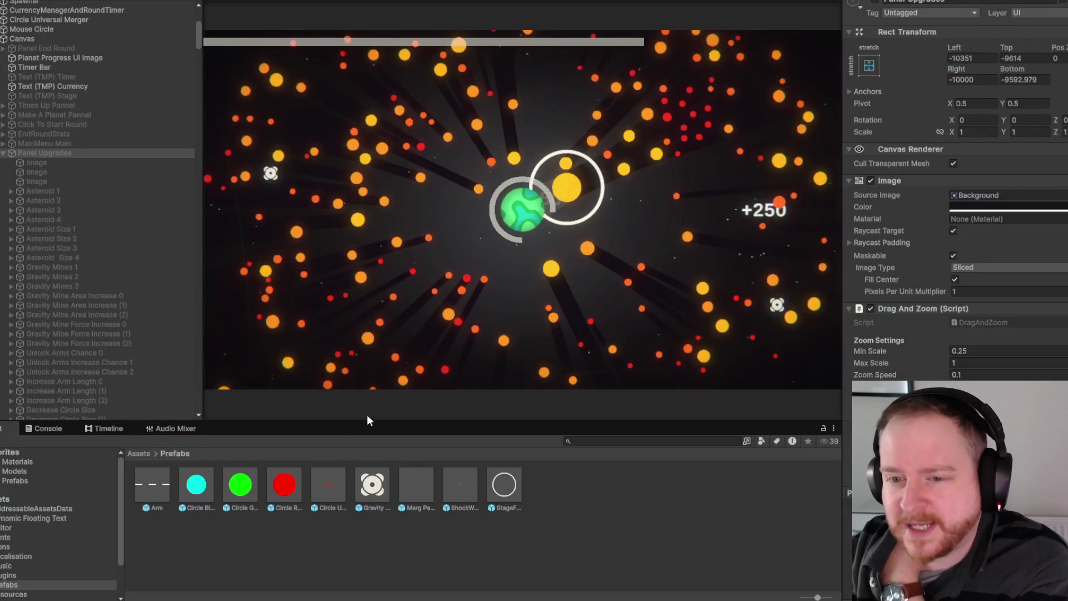
- Add a Circle Collider 2D to Arm 1 in the Circle Universal Merger prefab
double_click(337, 485)
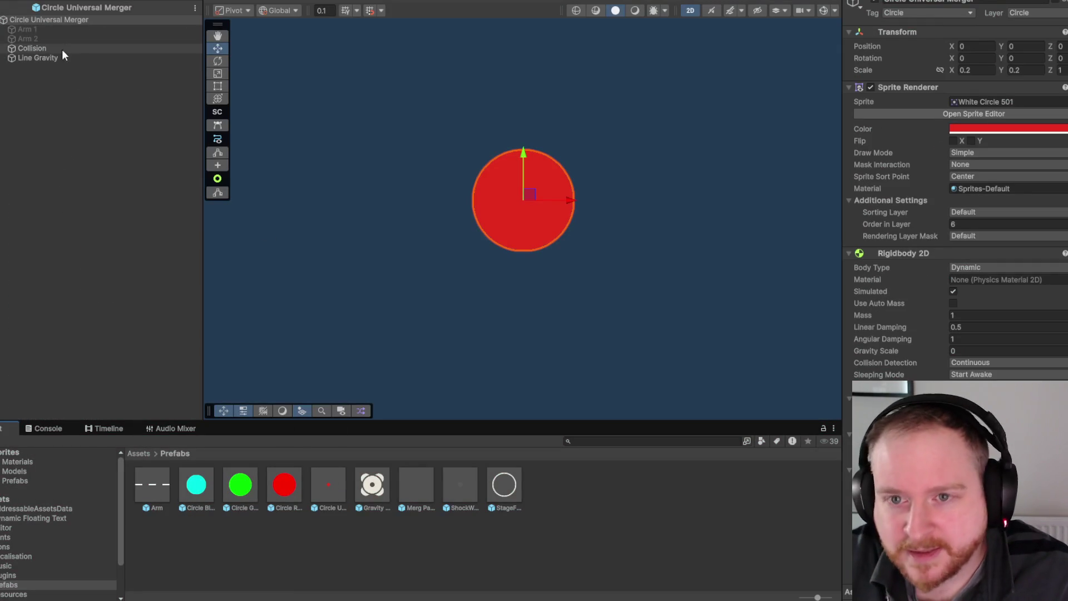
click(100, 30)
click(976, 341)
text(cir)
key(Down)
key(Return)
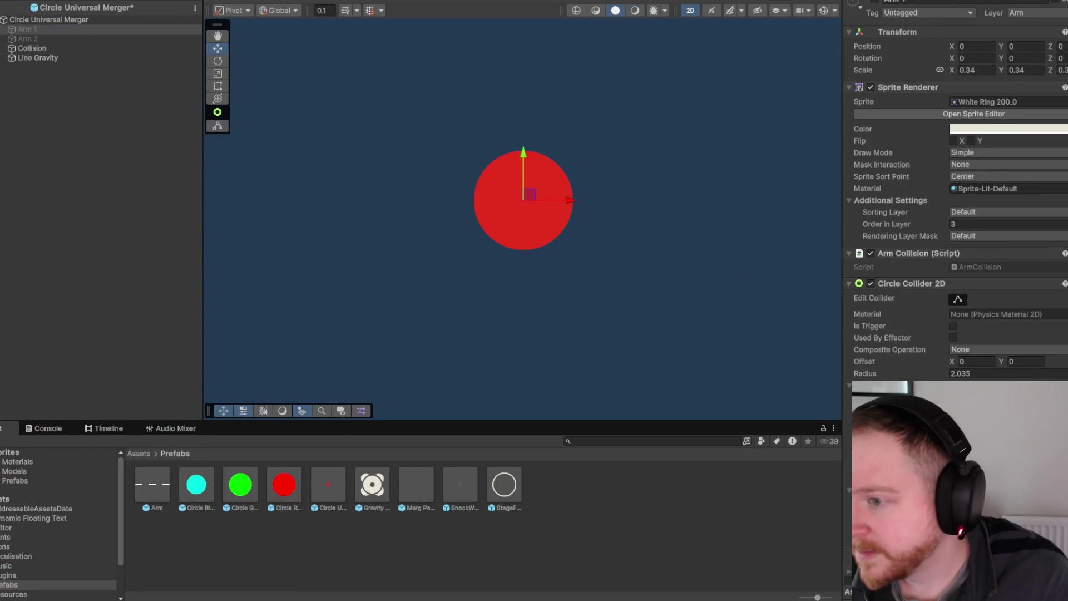
- Activate Arm 1, try a larger collider radius, and revert it to 2.035
click(879, 1)
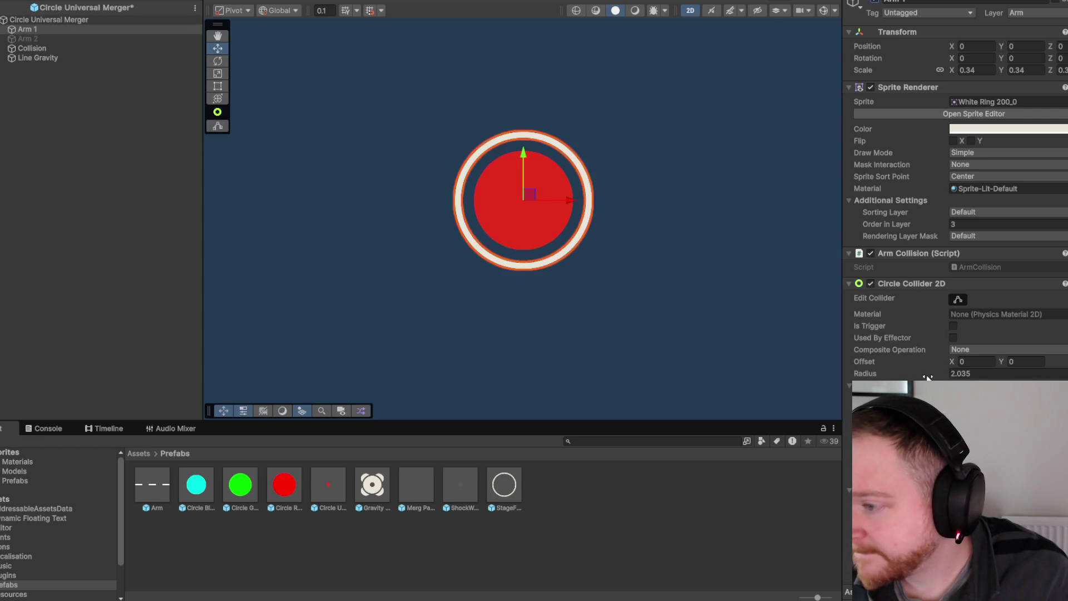
drag(927, 377, 941, 376)
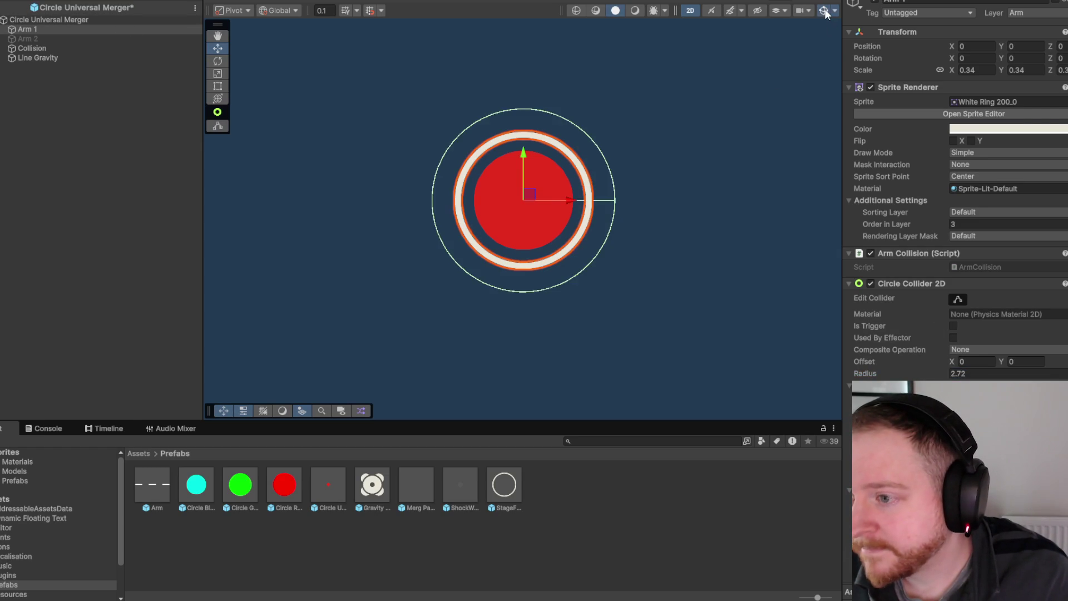
key(ctrl+z)
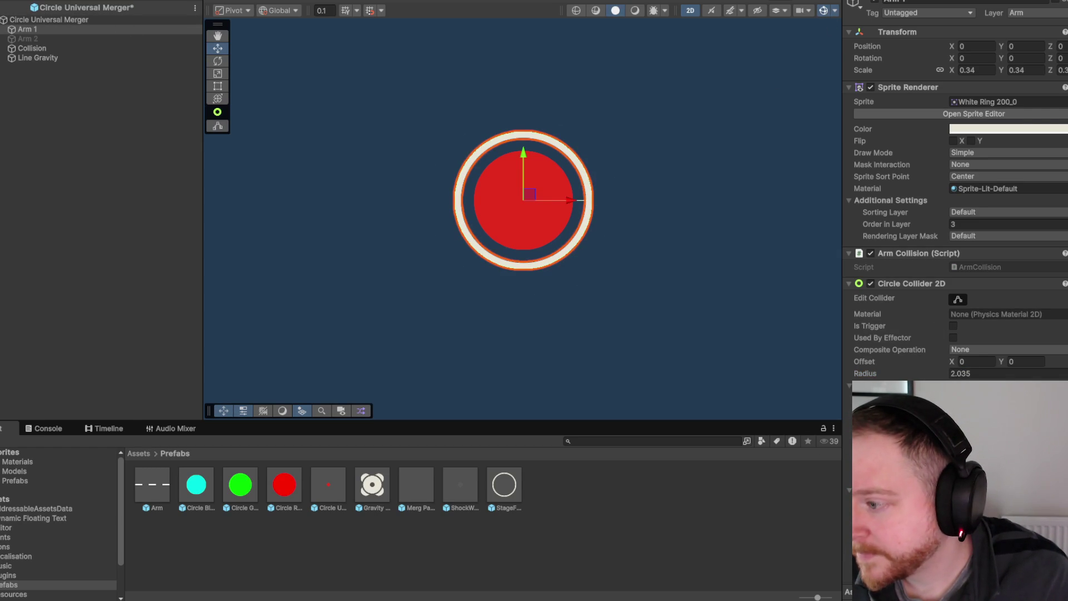
click(939, 373)
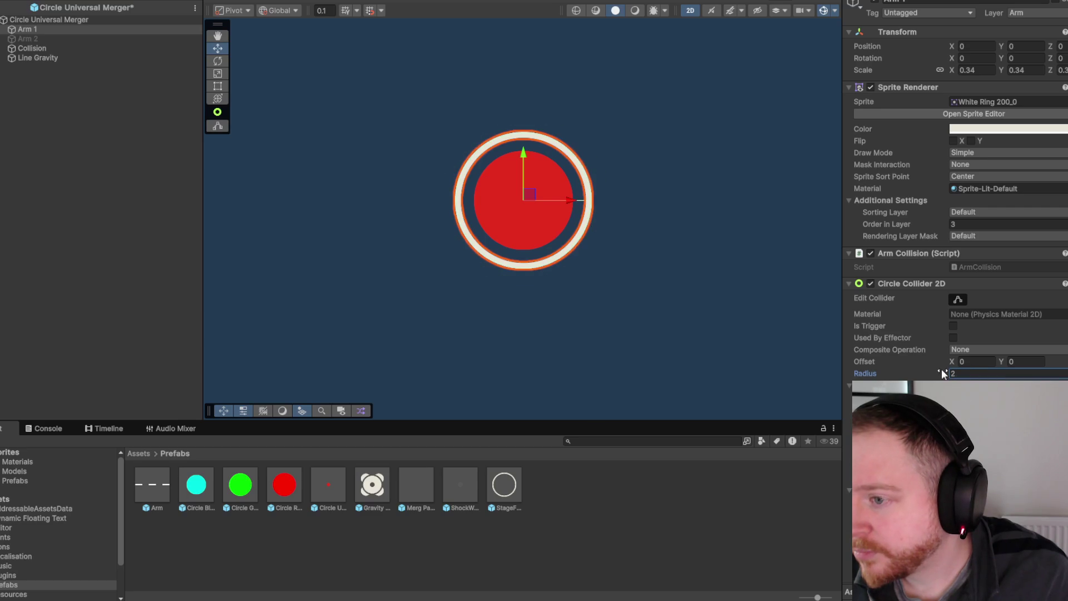
scroll(574, 225, up, 3)
scroll(574, 226, up, 10)
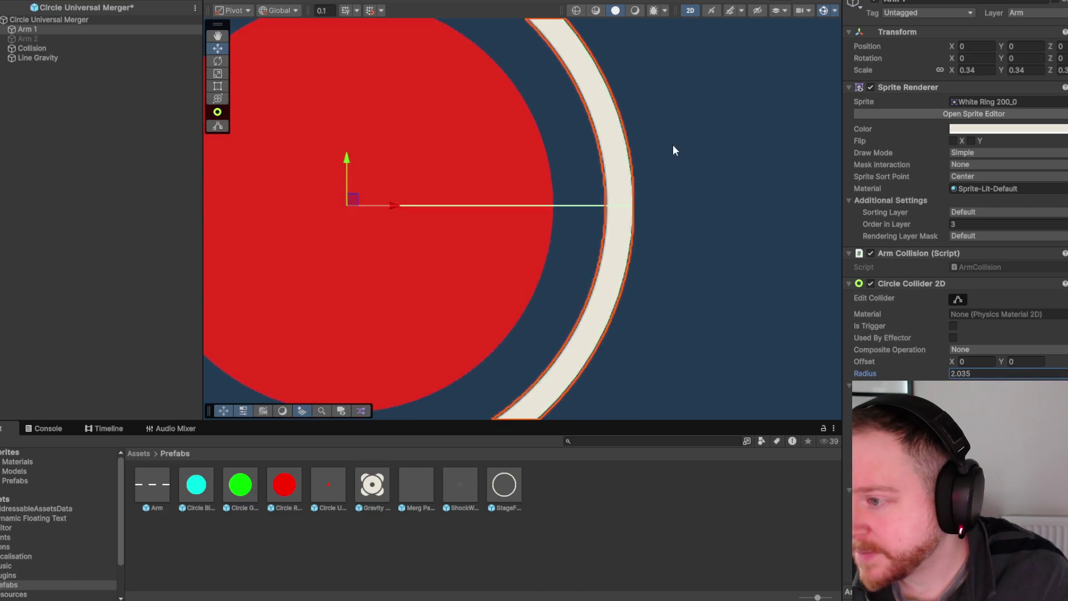
scroll(639, 170, down, 10)
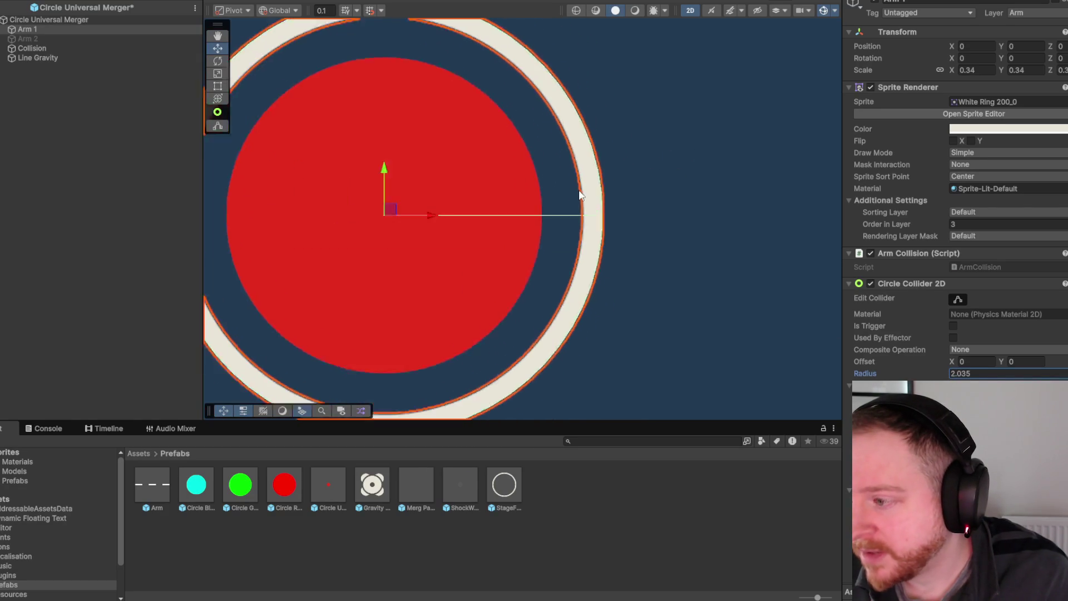
scroll(606, 182, down, 2)
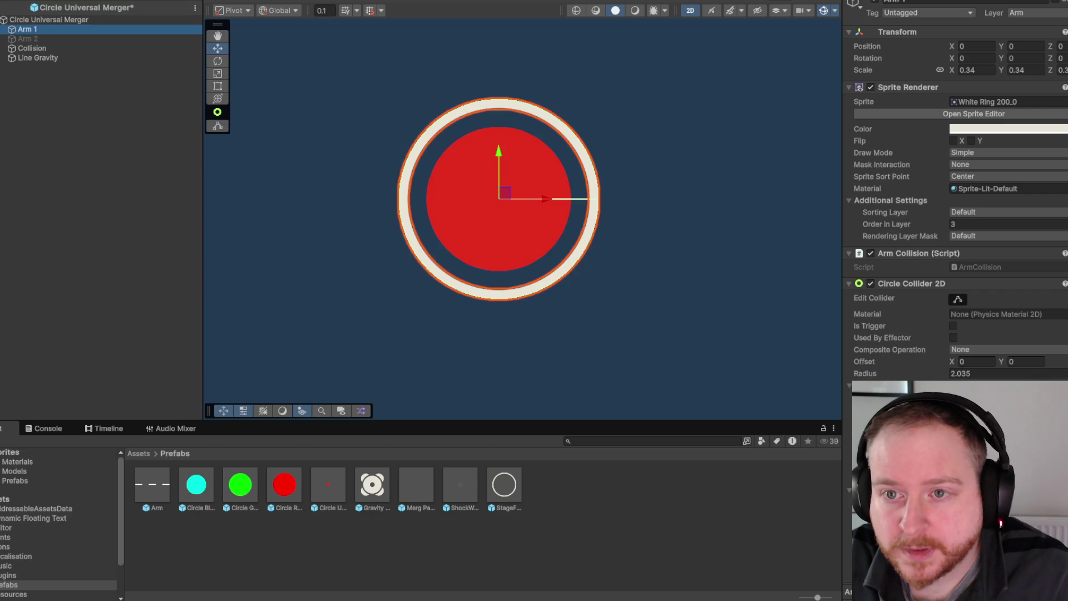
- Deactivate Arm 1, save the prefab changes, and re-enter play mode
click(872, 2)
click(4, 7)
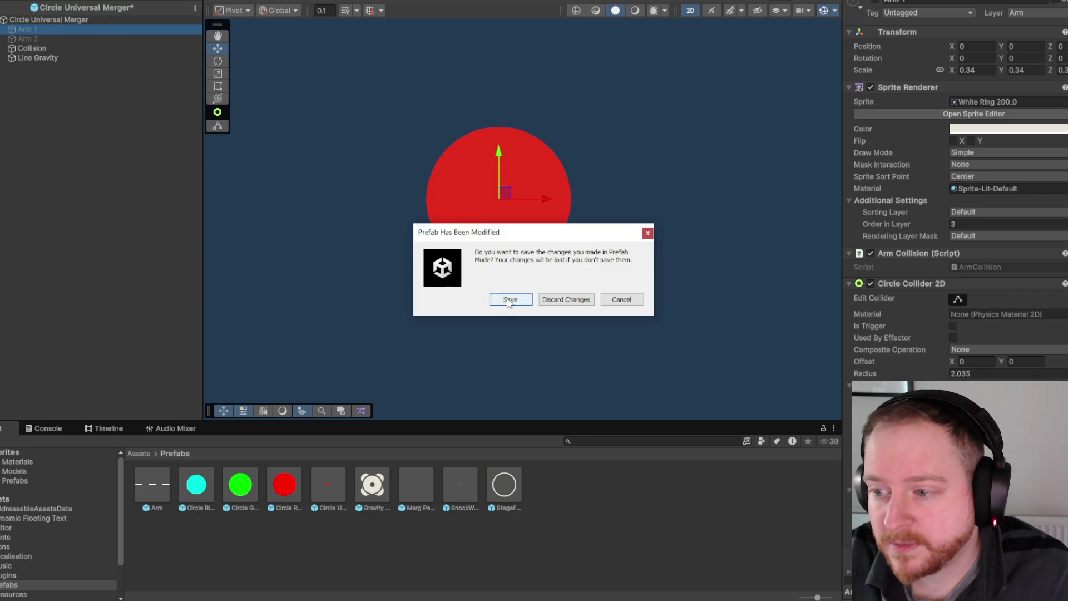
click(508, 301)
key(ctrl+p)
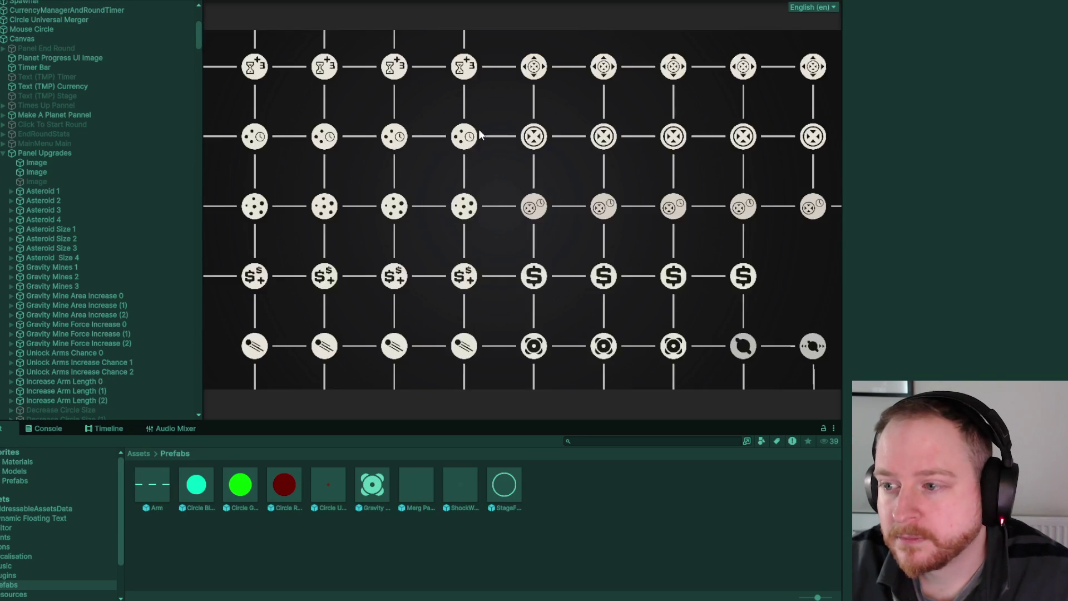
- Hide Panel Upgrades, close the round stats, and begin a new merging round
click(873, 3)
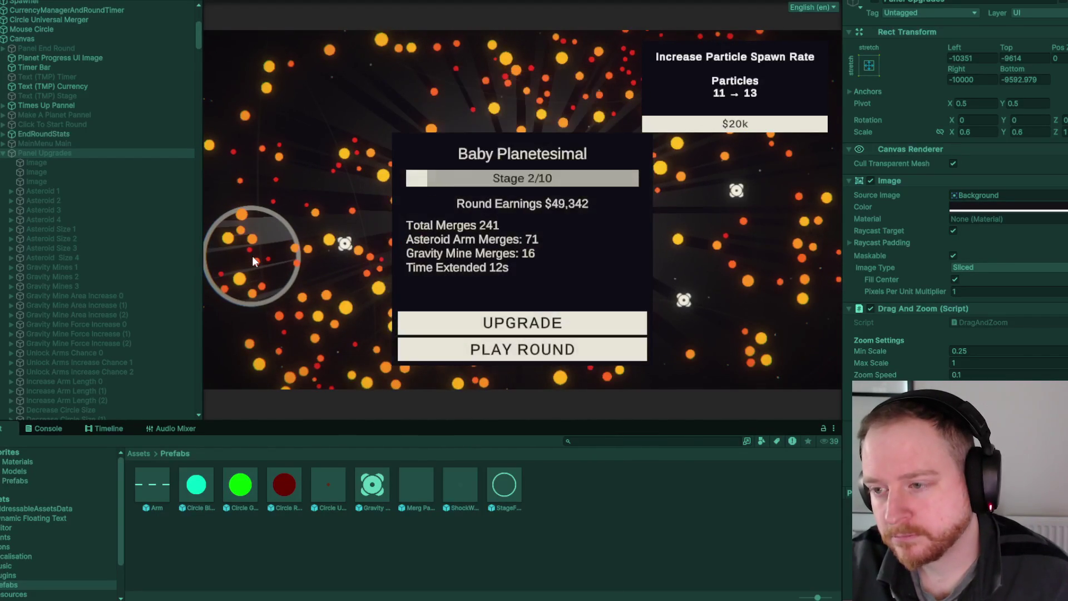
click(526, 356)
click(359, 275)
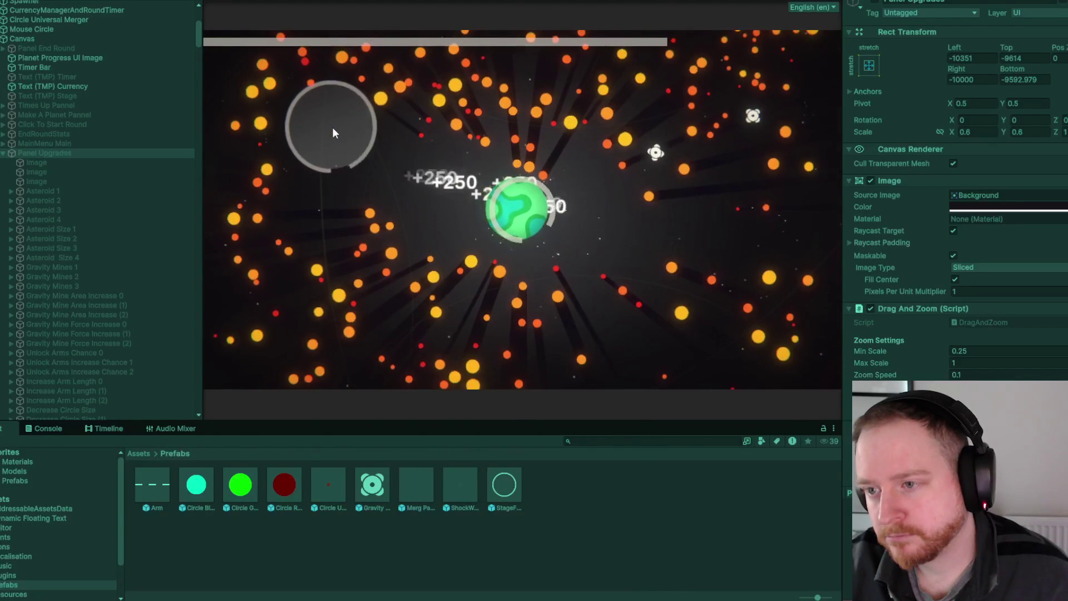
- Stop play mode and check Arm 1's 2.035-radius Circle Collider 2D before returning to the scene
key(ctrl+p)
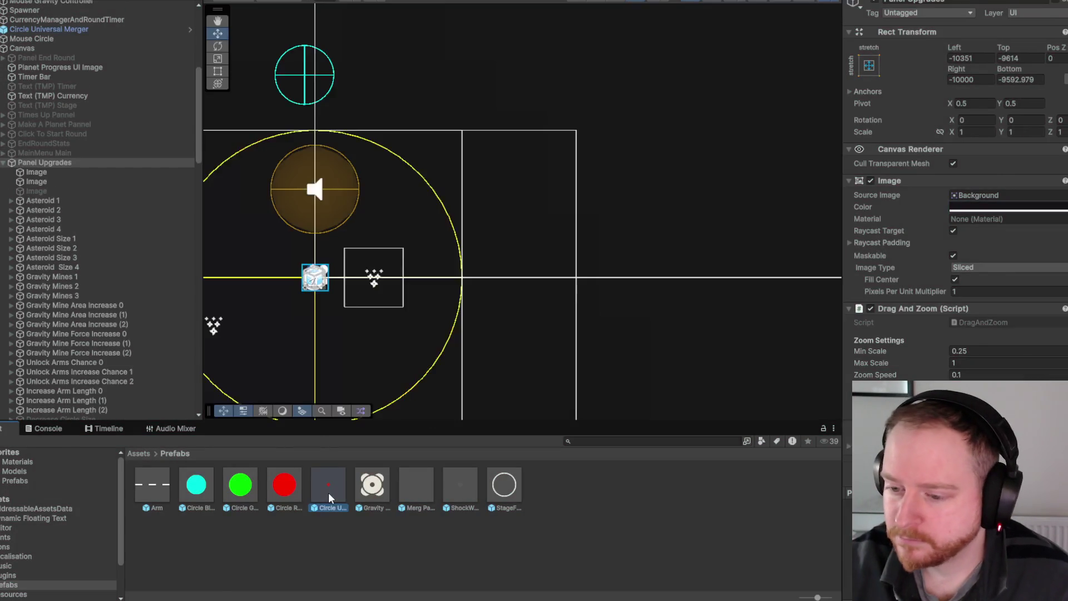
double_click(328, 493)
scroll(957, 223, down, 5)
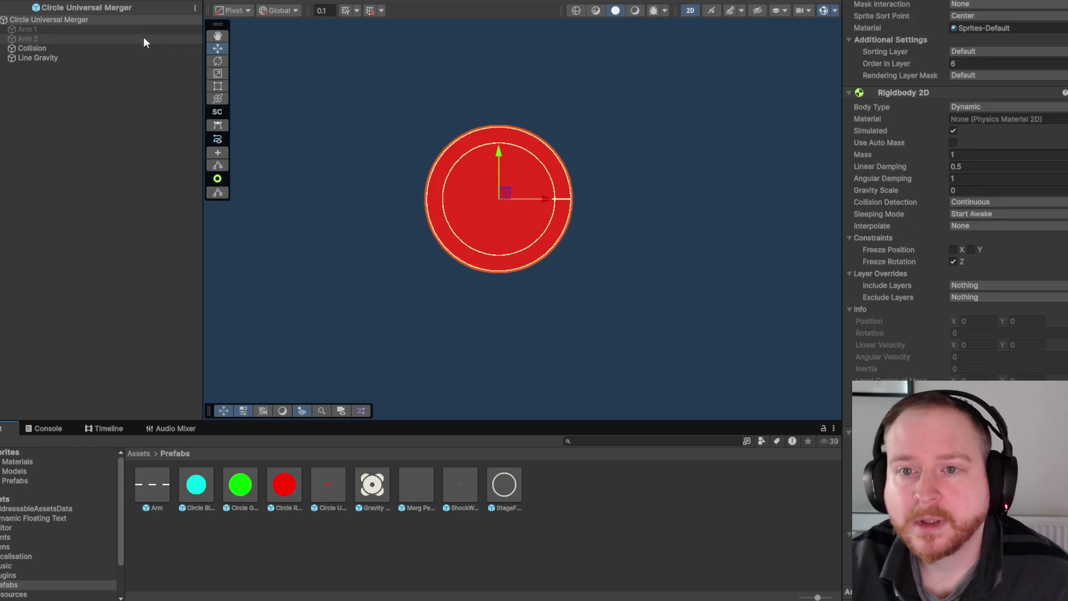
click(142, 31)
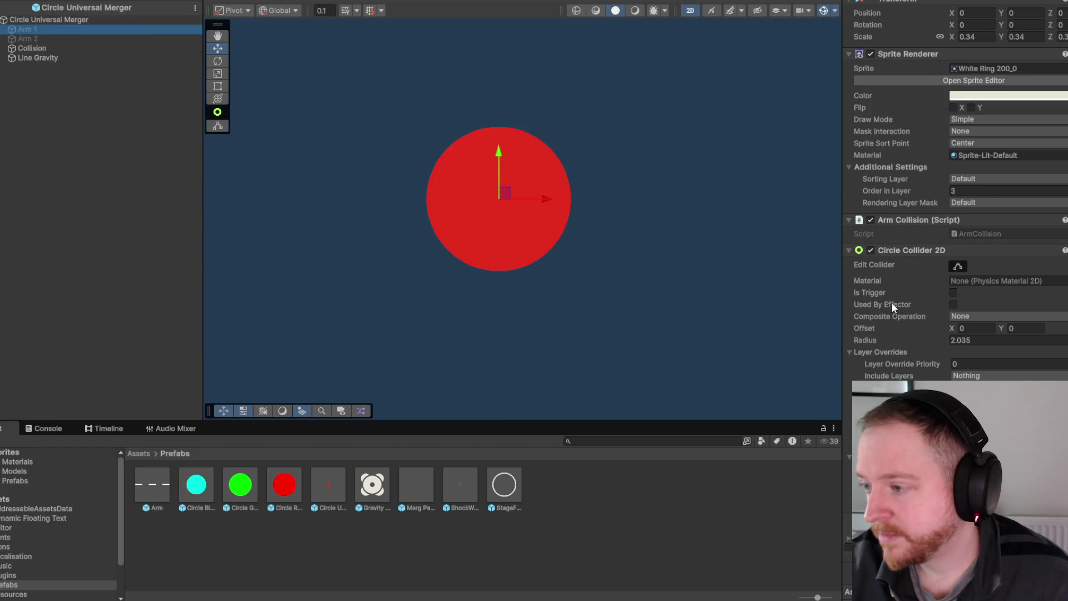
mouse_move(891, 302)
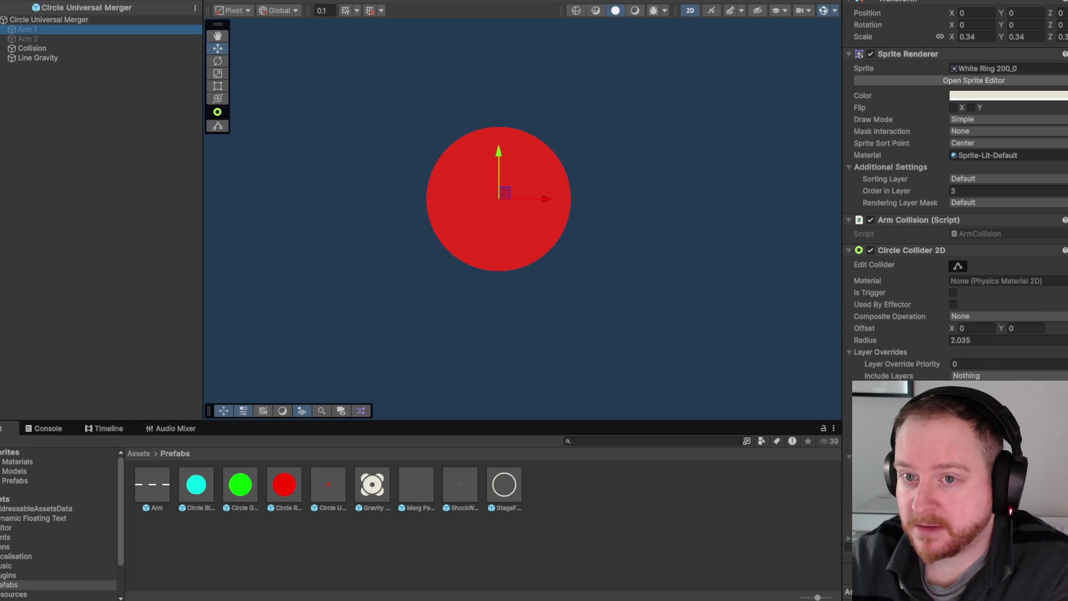
click(4, 8)
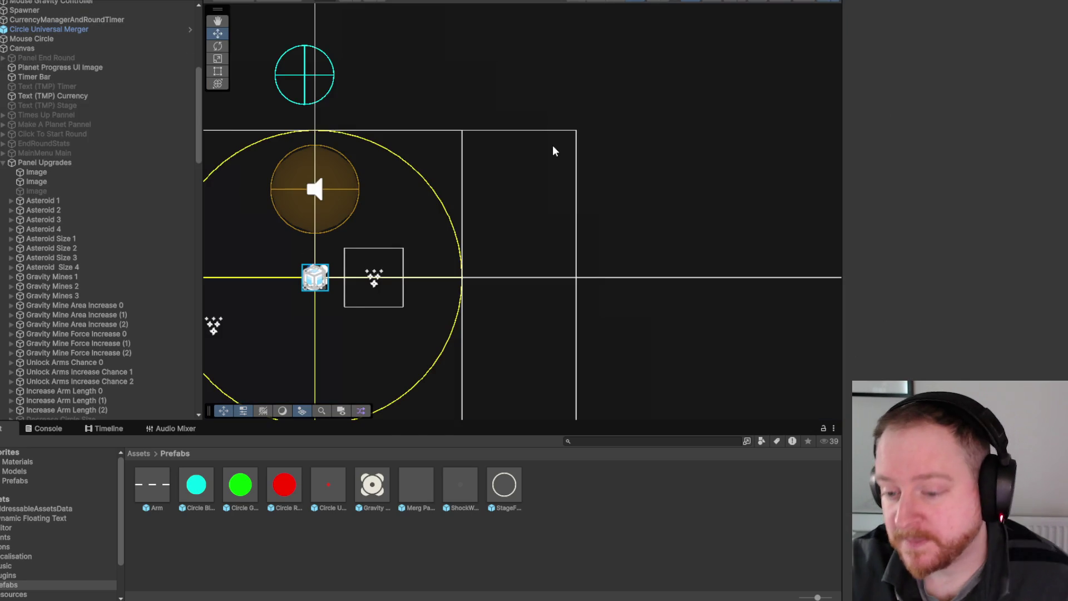
- Start play mode and select Panel Upgrades and the CurrencyManagerAndRoundTimer object
drag(551, 165, 694, 109)
scroll(649, 261, down, 2)
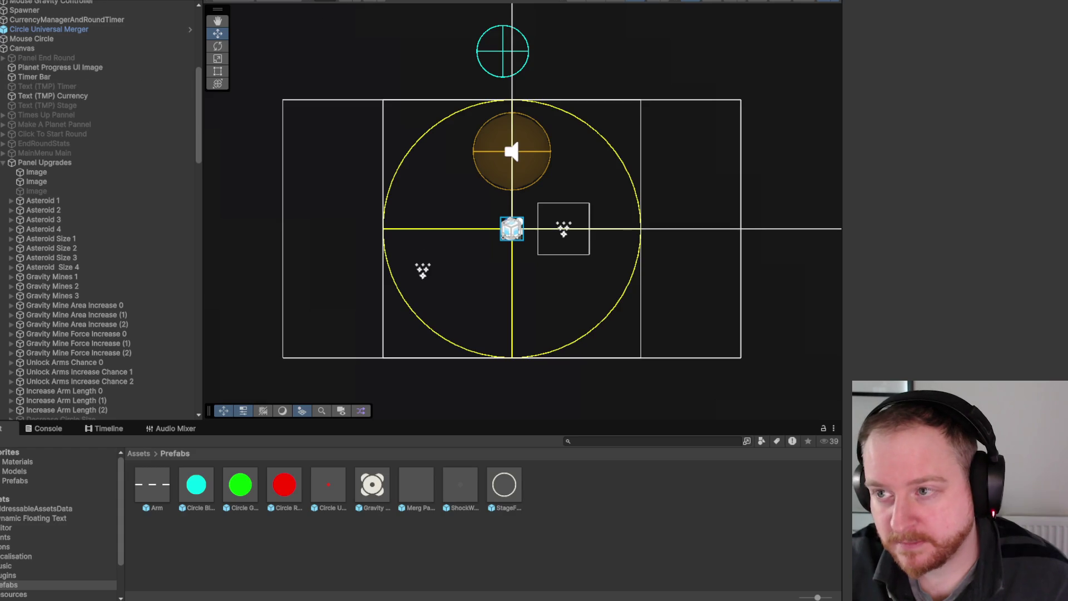
key(ctrl+p)
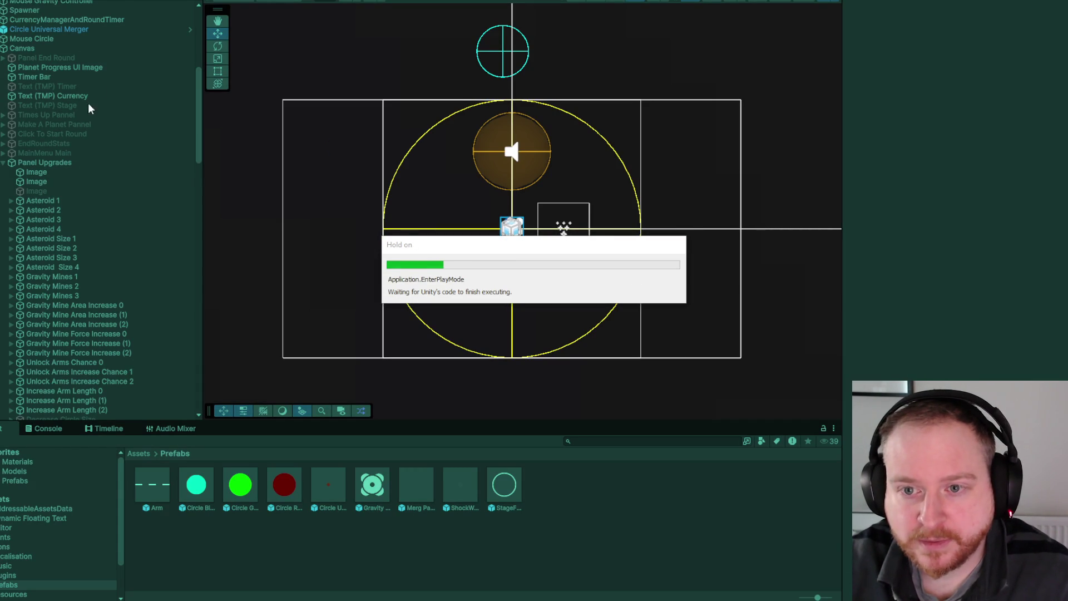
click(71, 153)
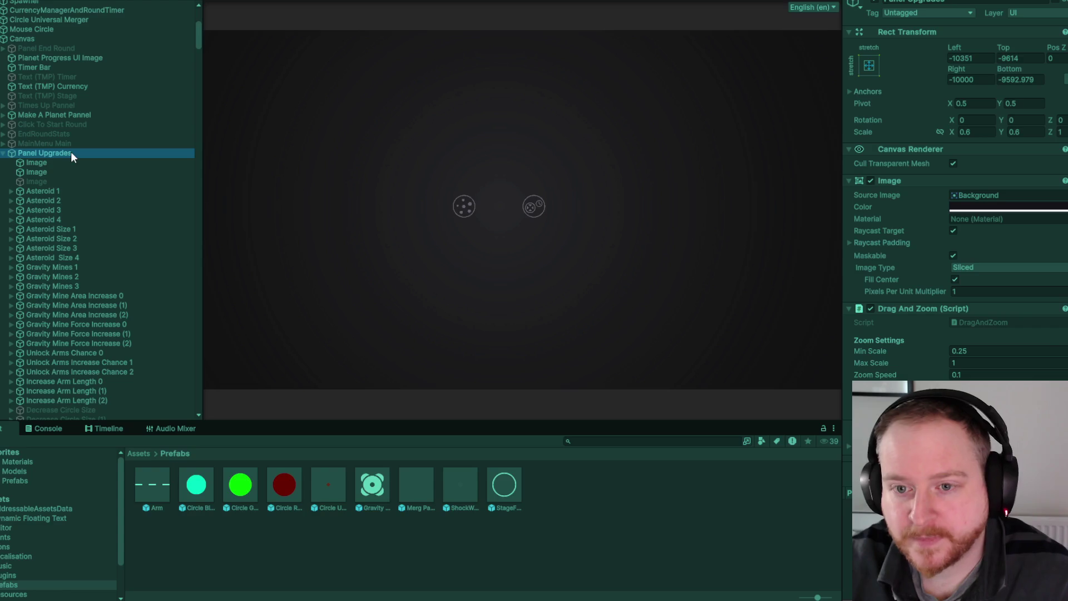
scroll(147, 100, up, 5)
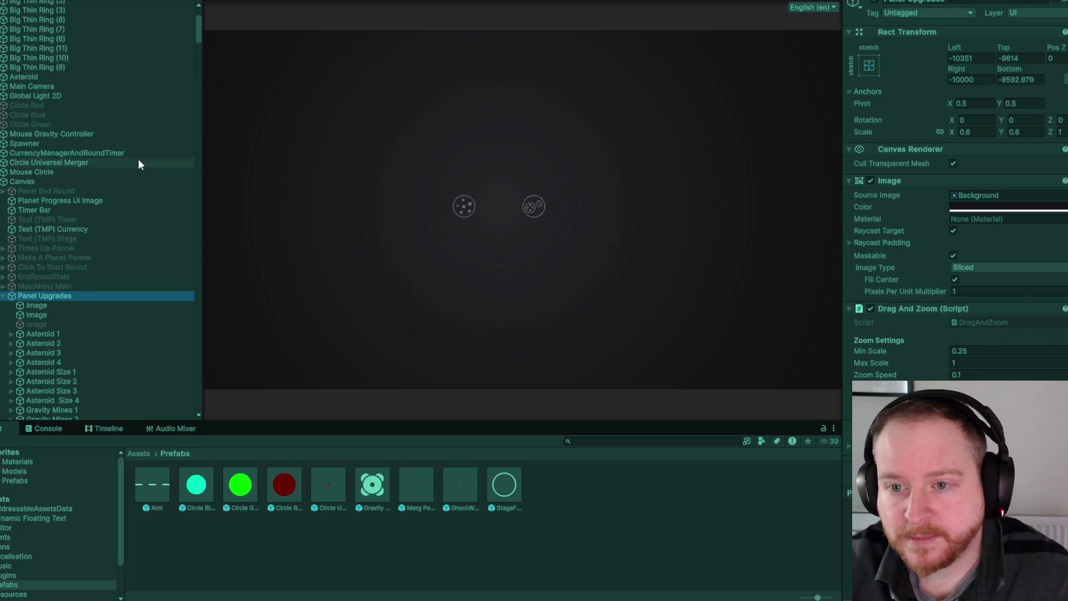
click(134, 153)
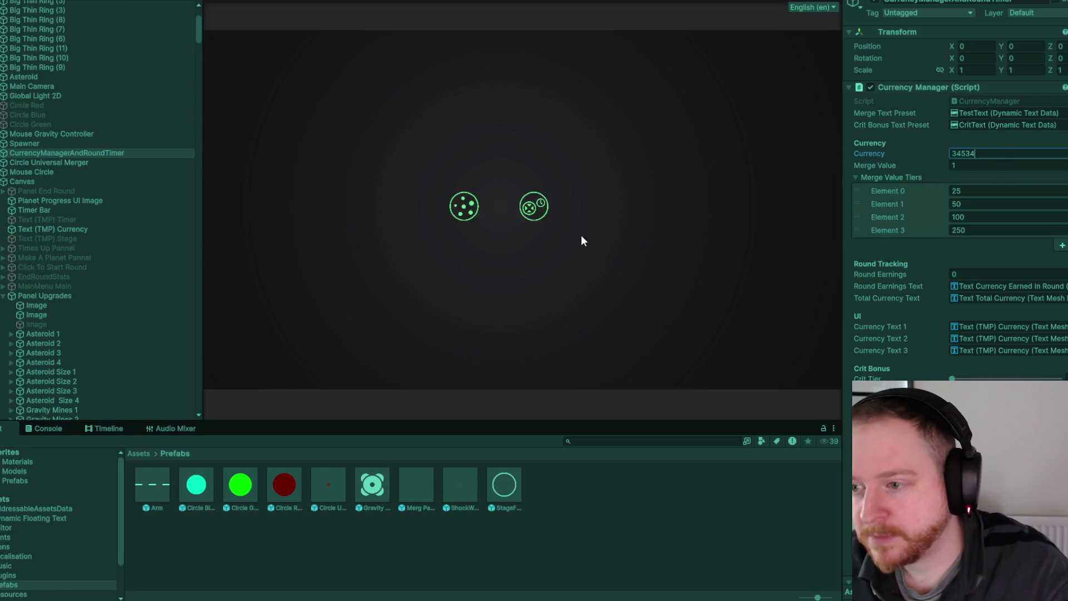
- Buy merge-currency, gravity mine, merge value 100 and arm upgrades in the skill tree
click(563, 217)
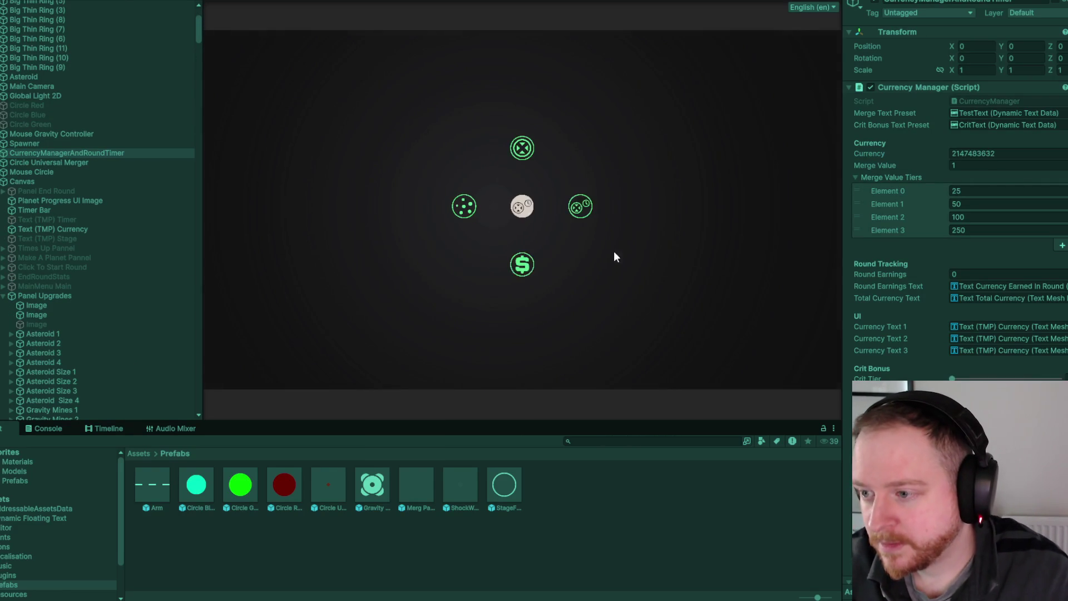
click(521, 261)
click(557, 253)
drag(636, 264, 486, 195)
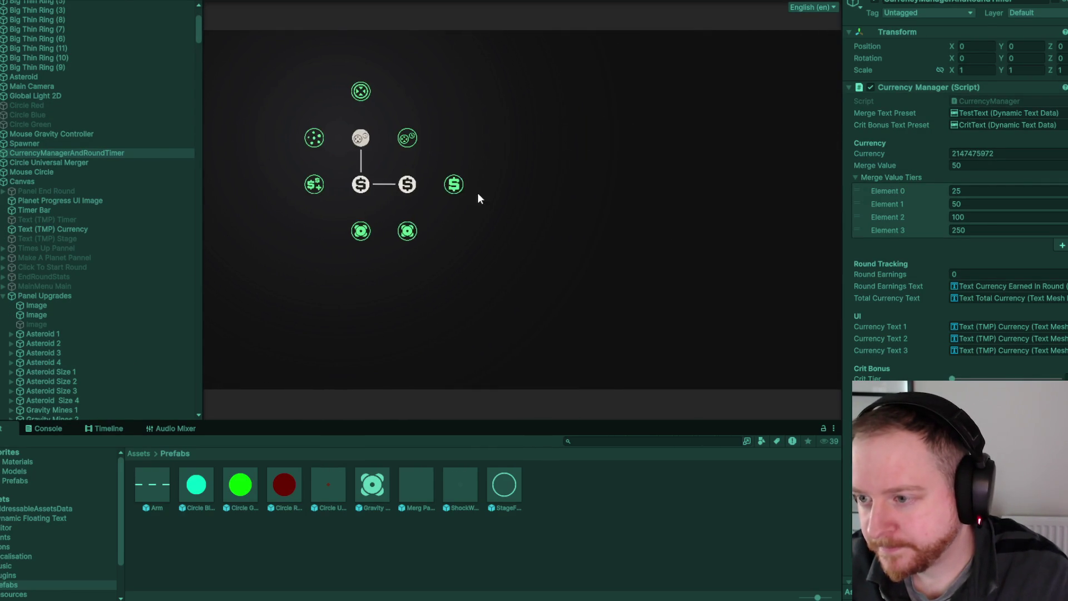
click(407, 231)
click(454, 184)
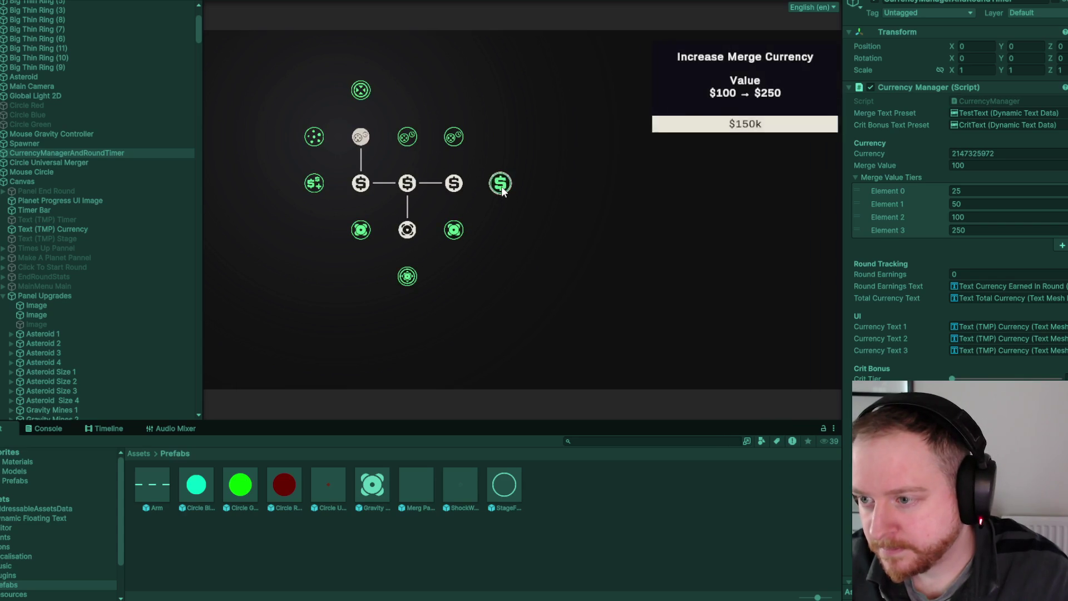
click(502, 225)
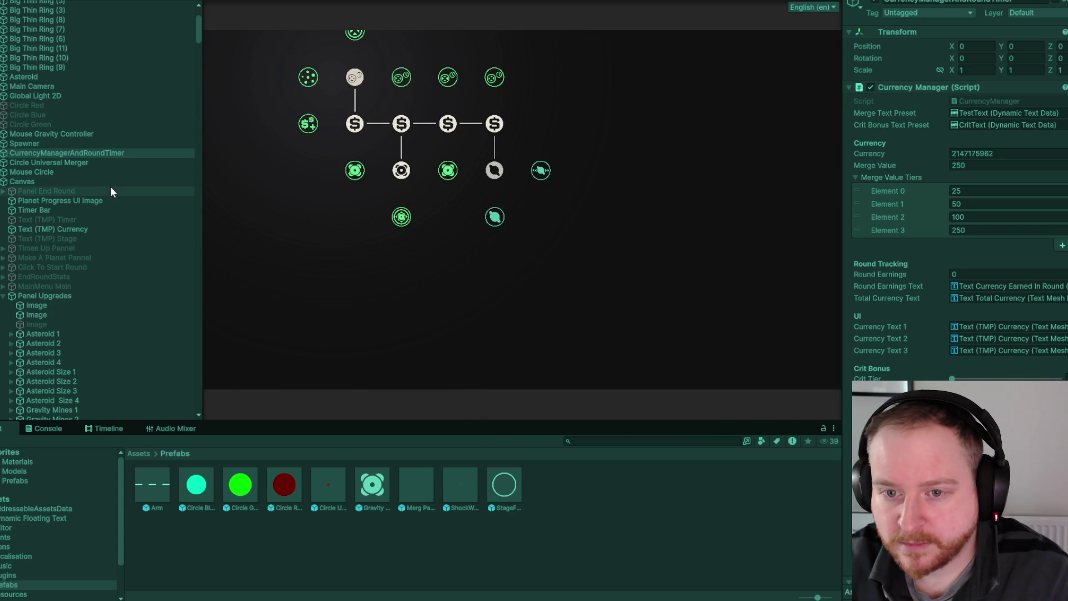
- Raise start particles to 108, buy the round-time upgrade, and deactivate Panel Upgrades
click(95, 296)
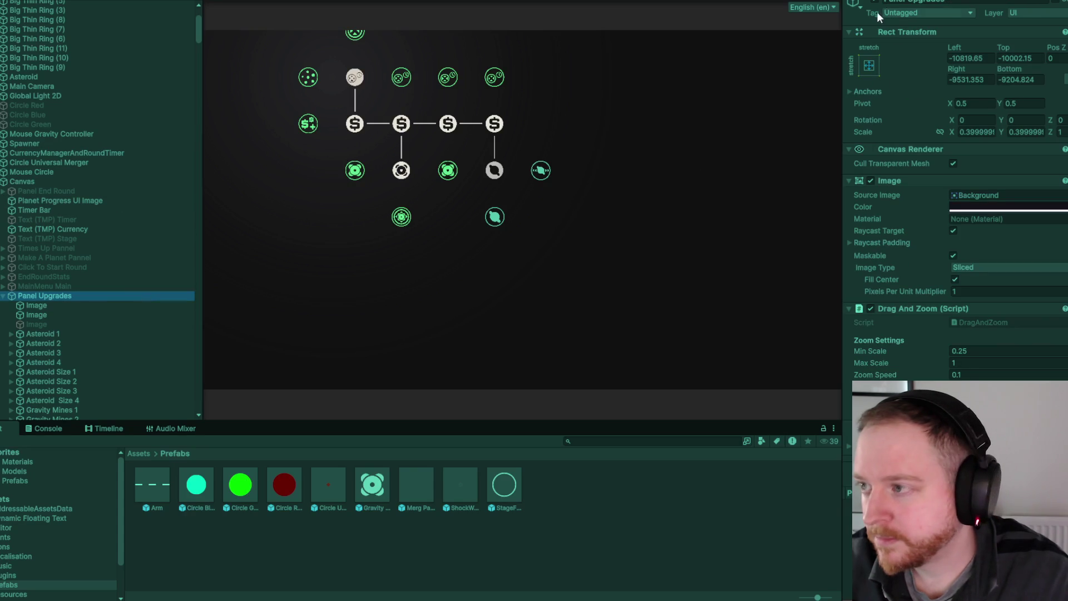
drag(311, 98, 409, 176)
click(406, 155)
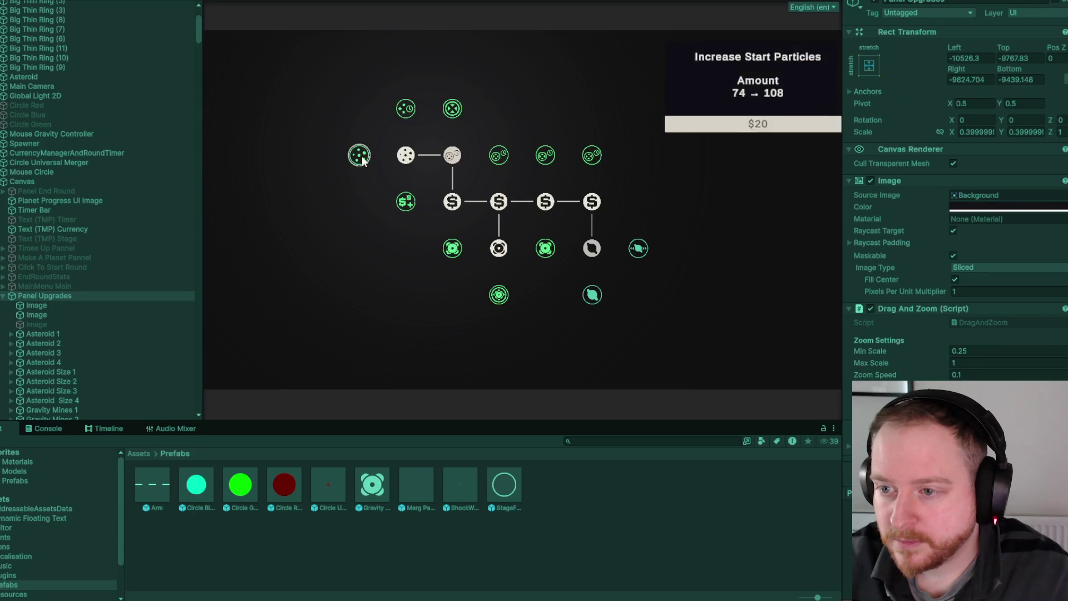
click(359, 156)
click(403, 67)
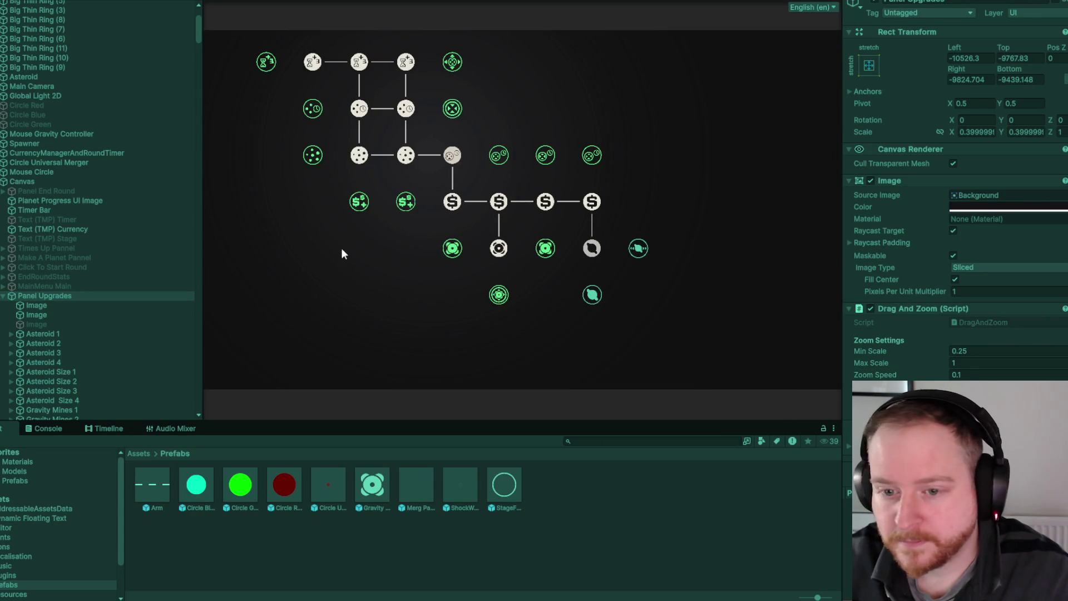
click(873, 2)
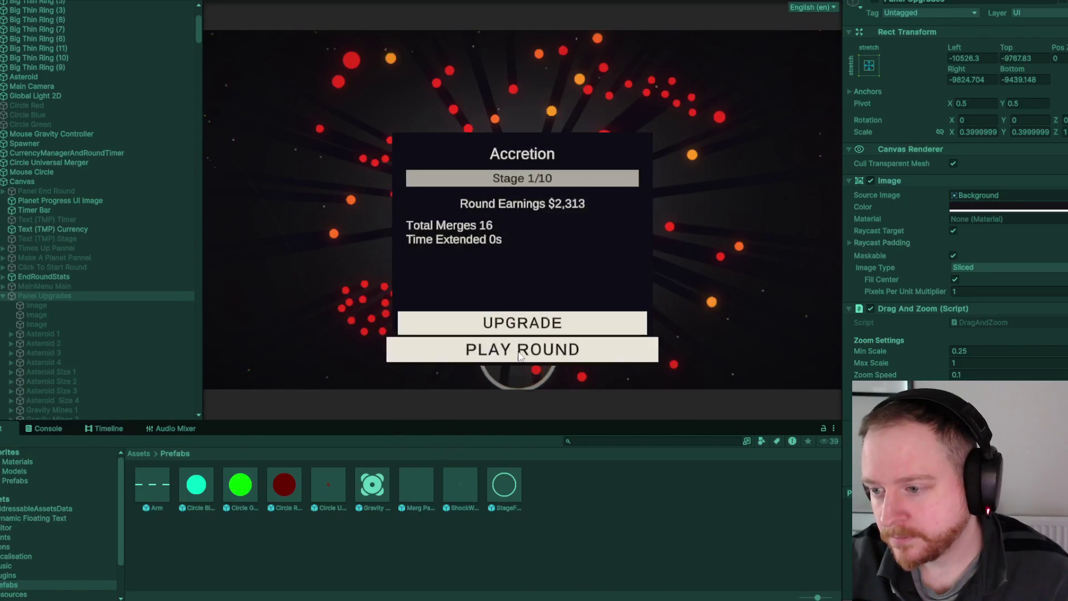
- Play a round and end it early, reaching Stage 2/10 with $16,143 earnings
click(518, 352)
click(383, 202)
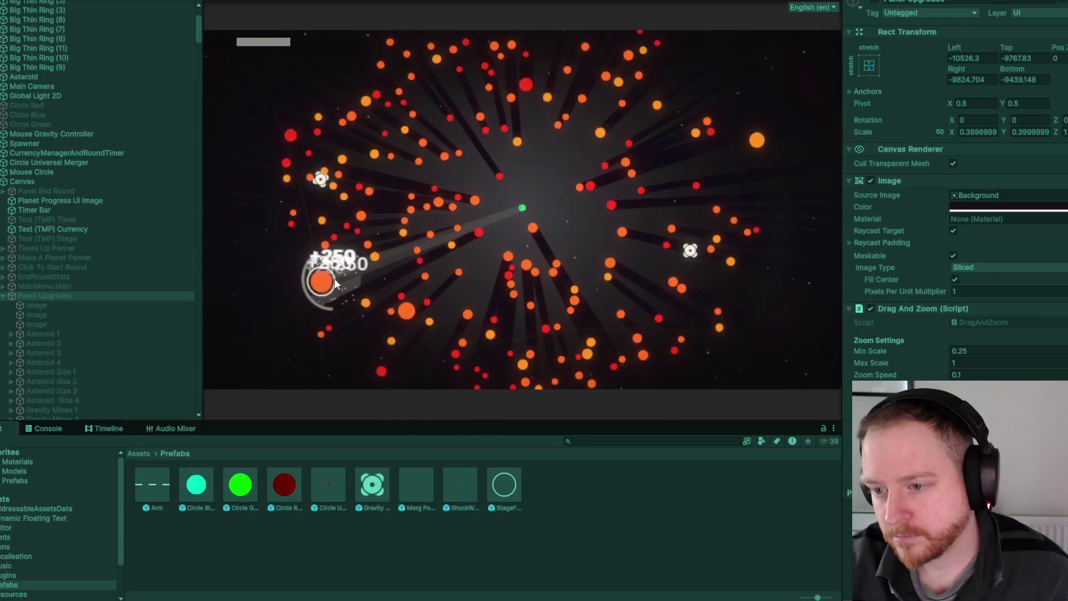
key(Escape)
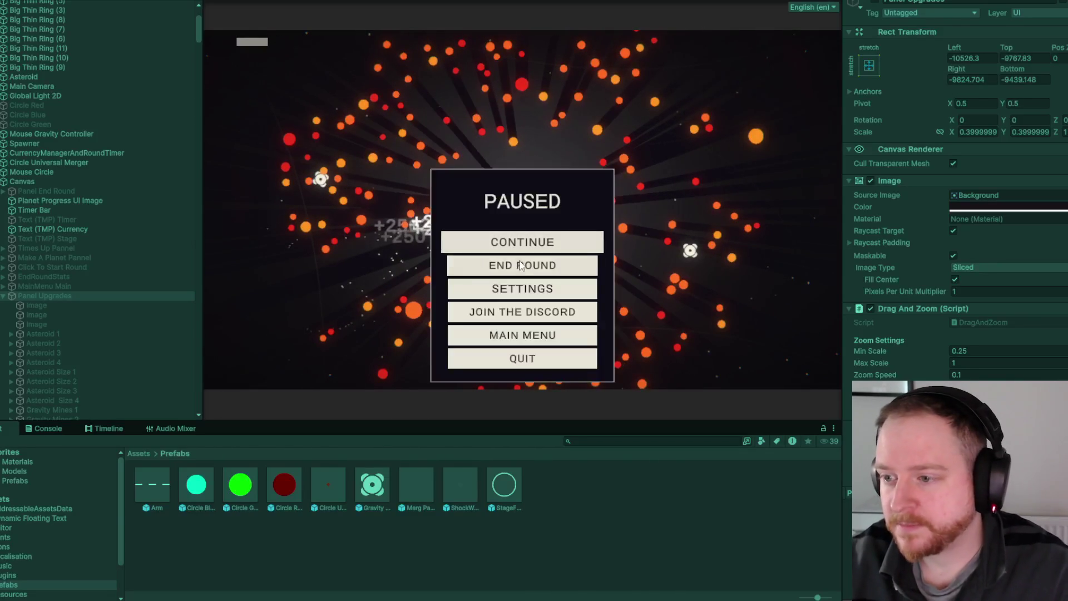
key(Escape)
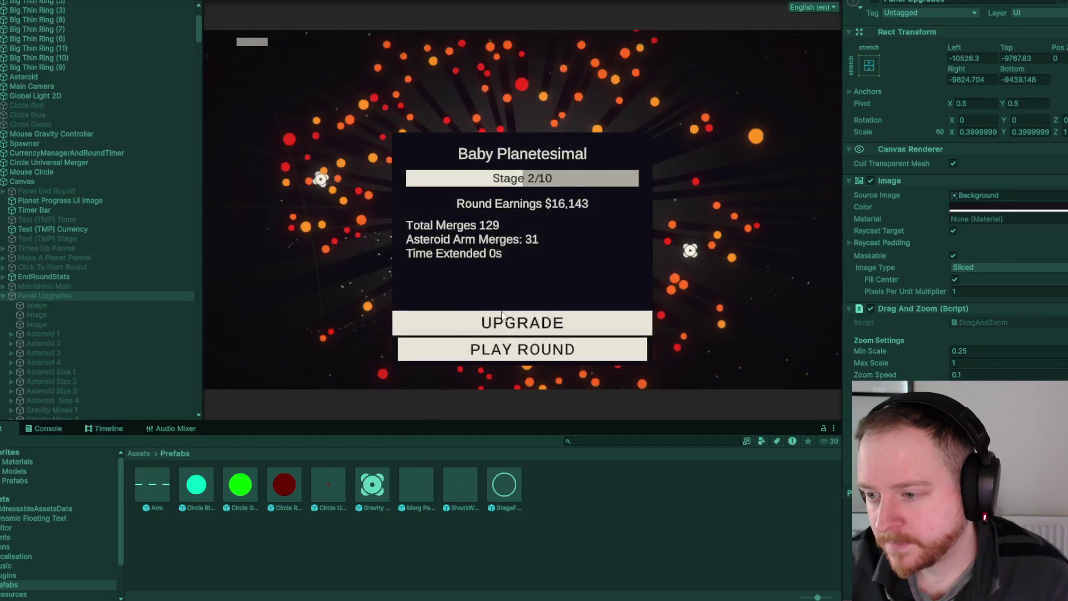
click(502, 325)
- Buy the Chance To Grow Arms Increased upgrade and begin a new round
drag(715, 252, 527, 212)
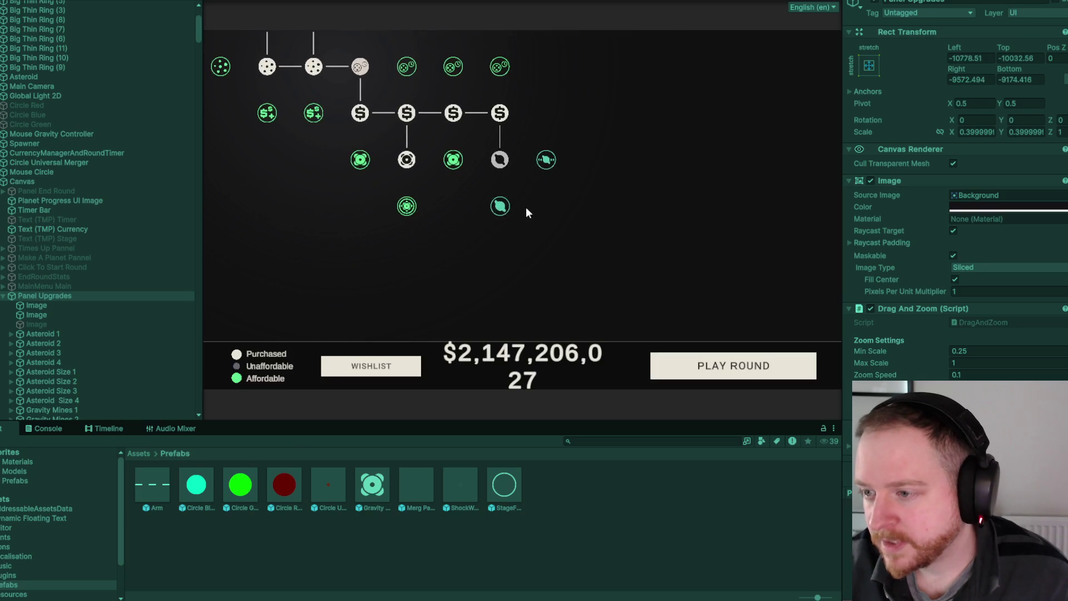
click(497, 211)
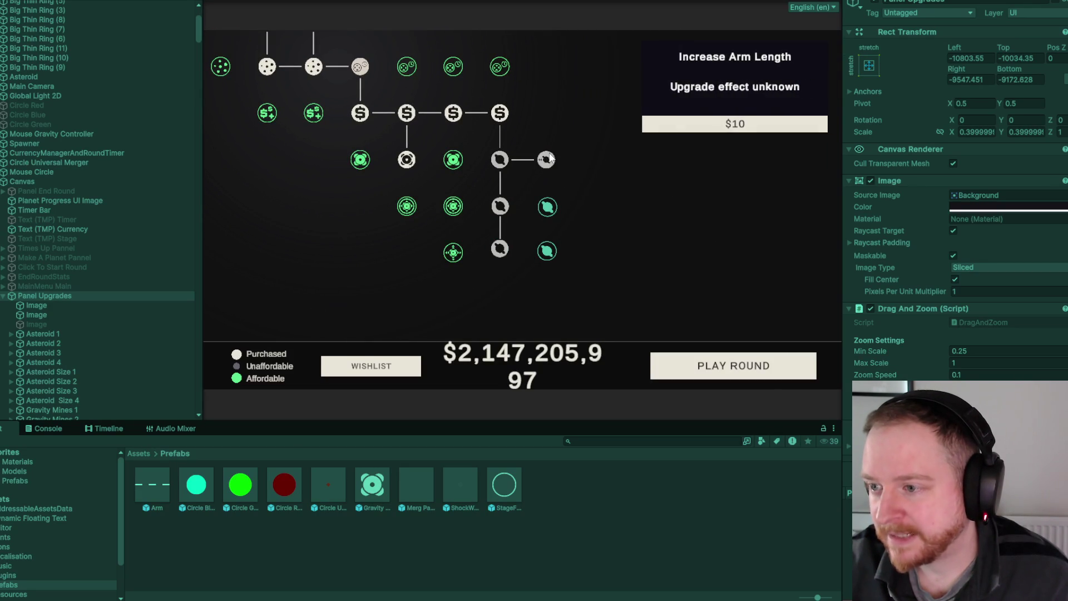
click(672, 366)
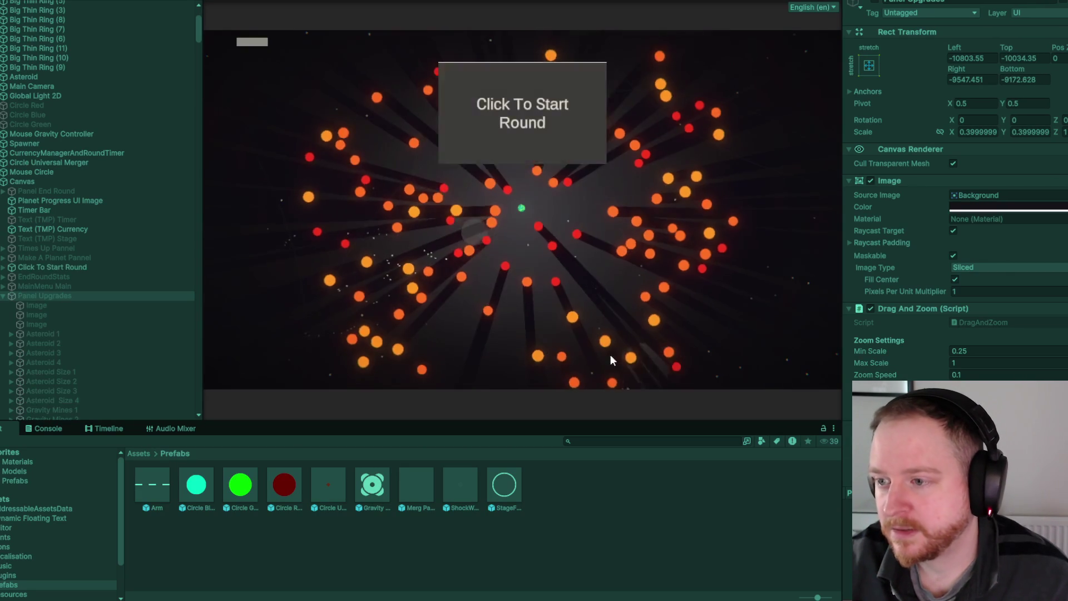
click(347, 161)
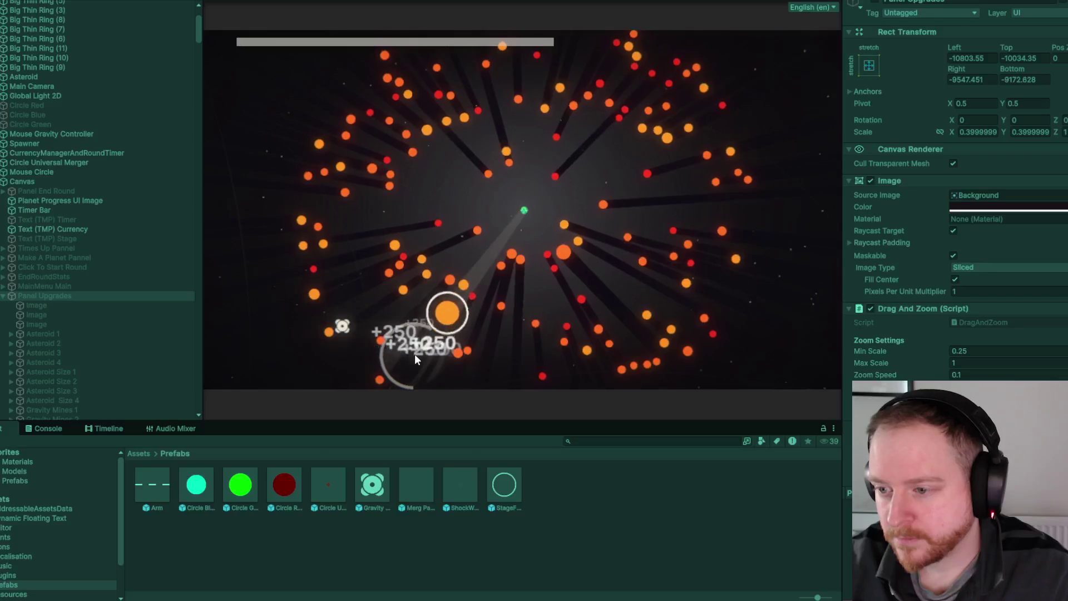
- End the round early at Accretion Stage 1/10 and return to the upgrade tree
key(Escape)
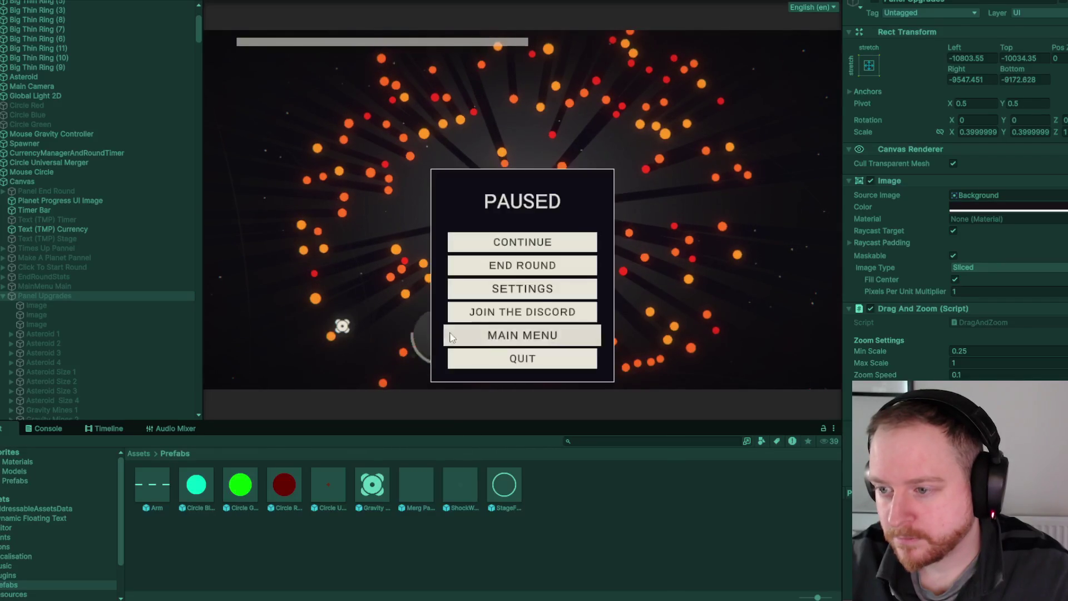
click(558, 271)
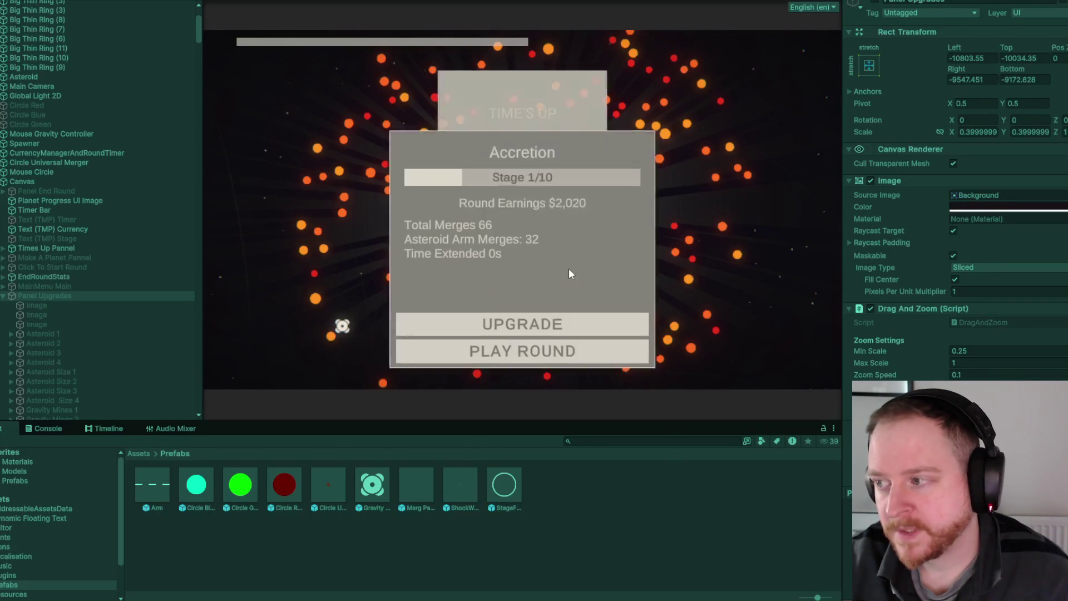
click(538, 328)
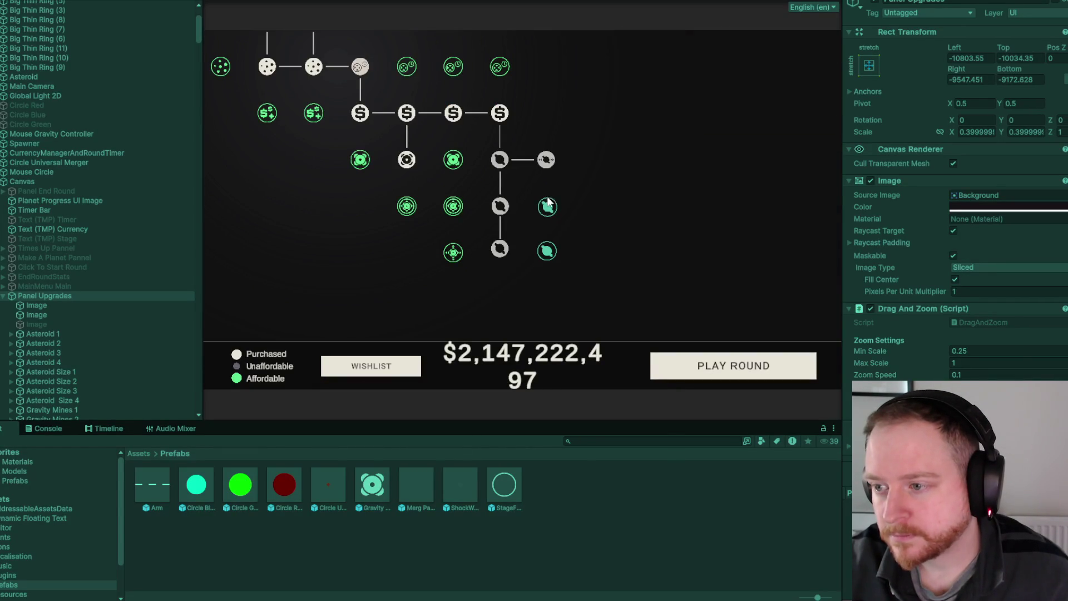
- Play a short round, end it early, and go back to the upgrade tree
click(684, 364)
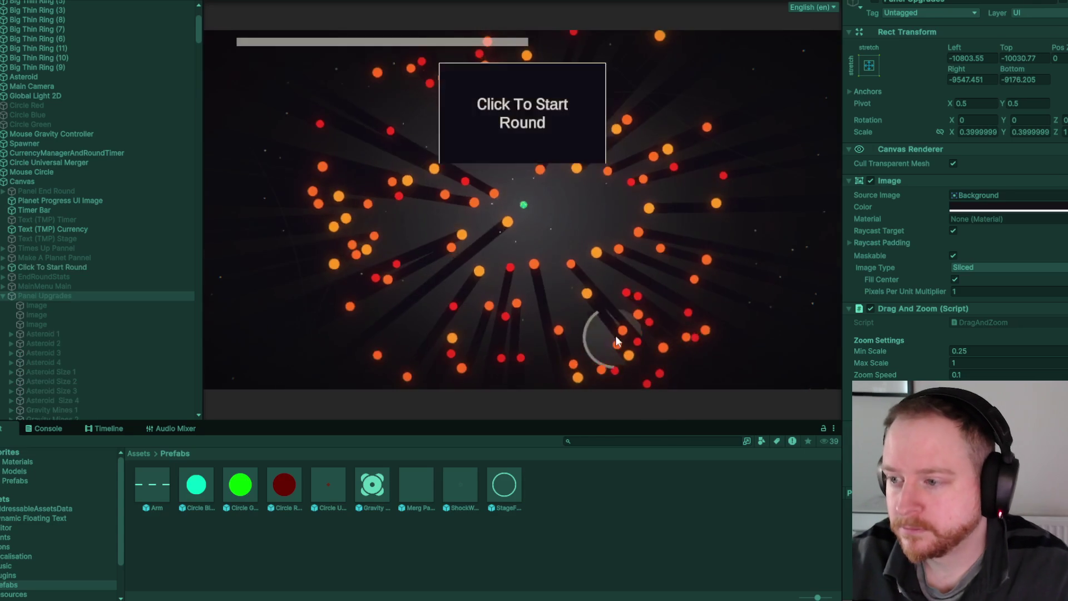
click(604, 354)
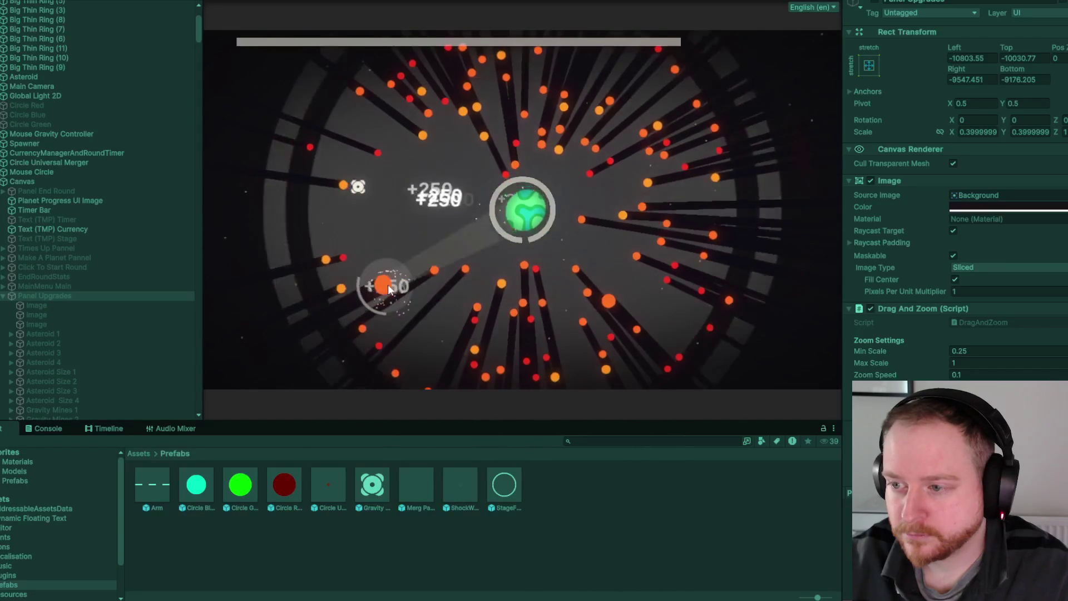
key(Escape)
click(528, 270)
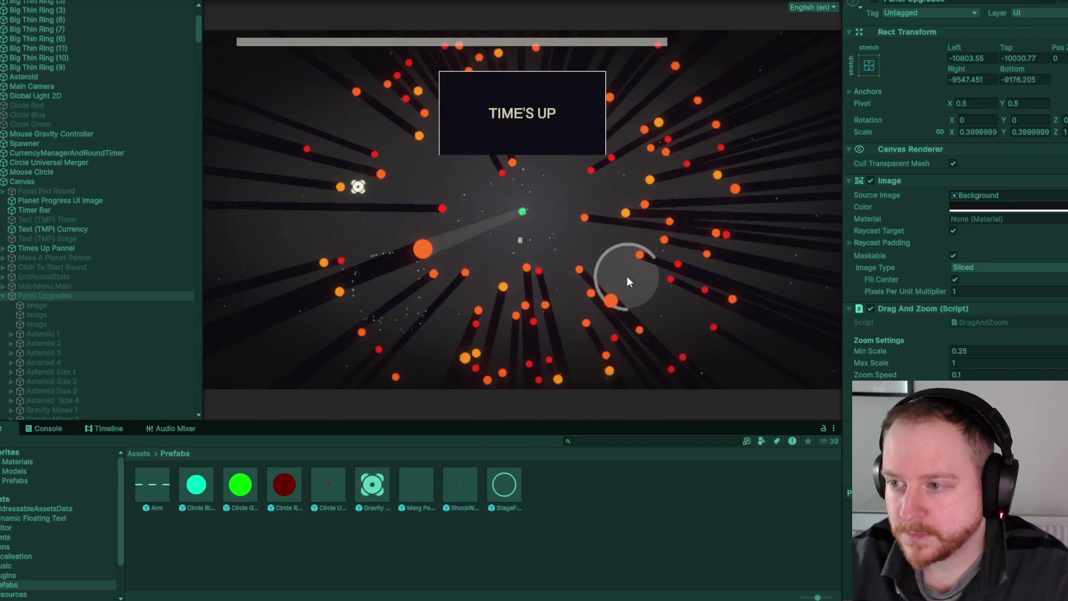
click(544, 324)
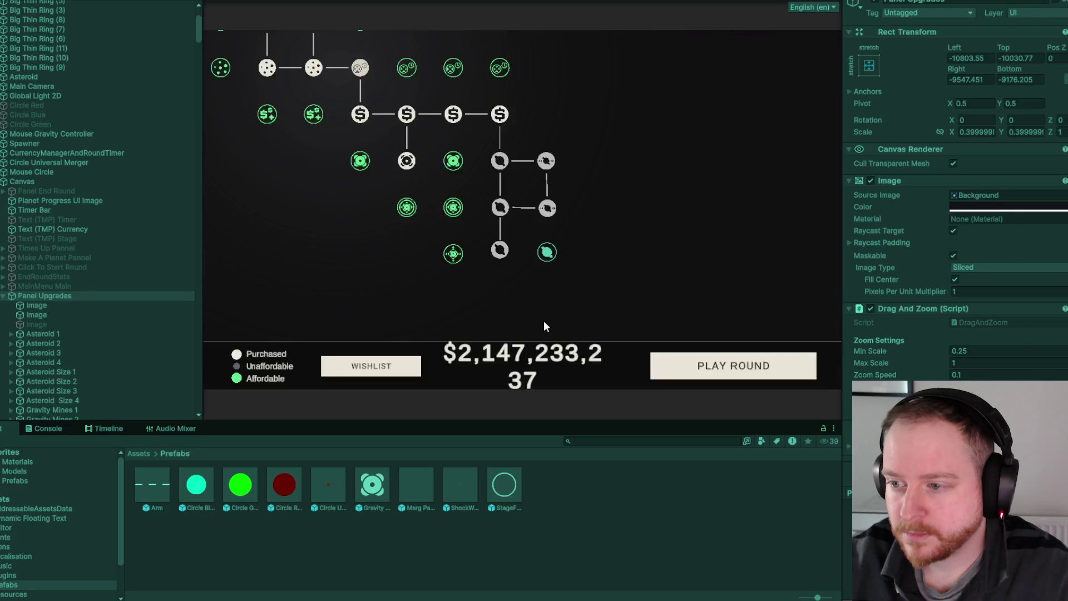
- Buy the Increase Arm Length upgrade and begin a round with the longer arms
click(549, 252)
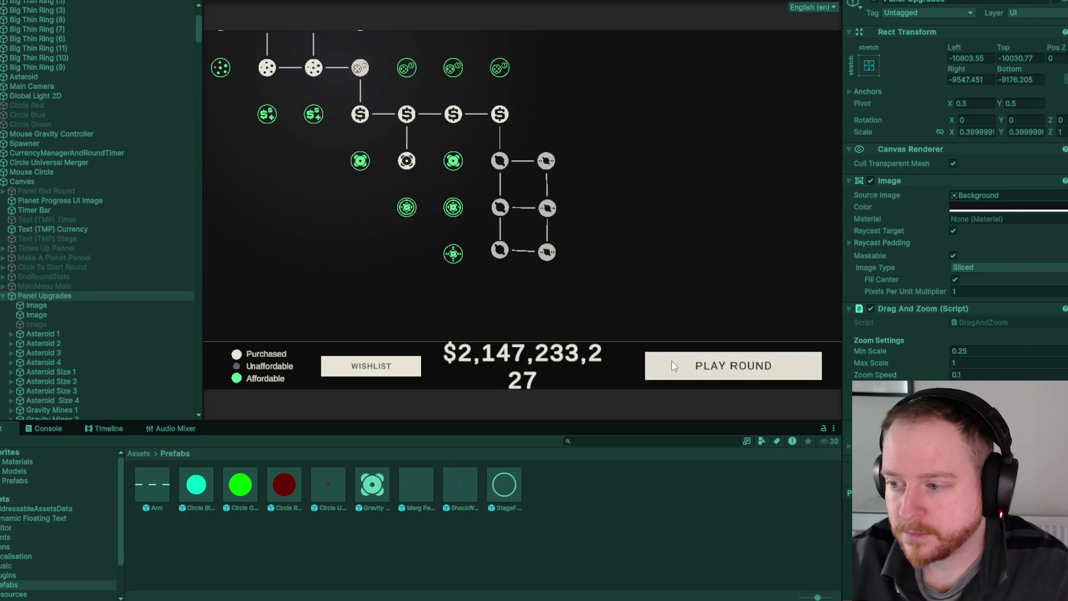
click(672, 366)
click(473, 331)
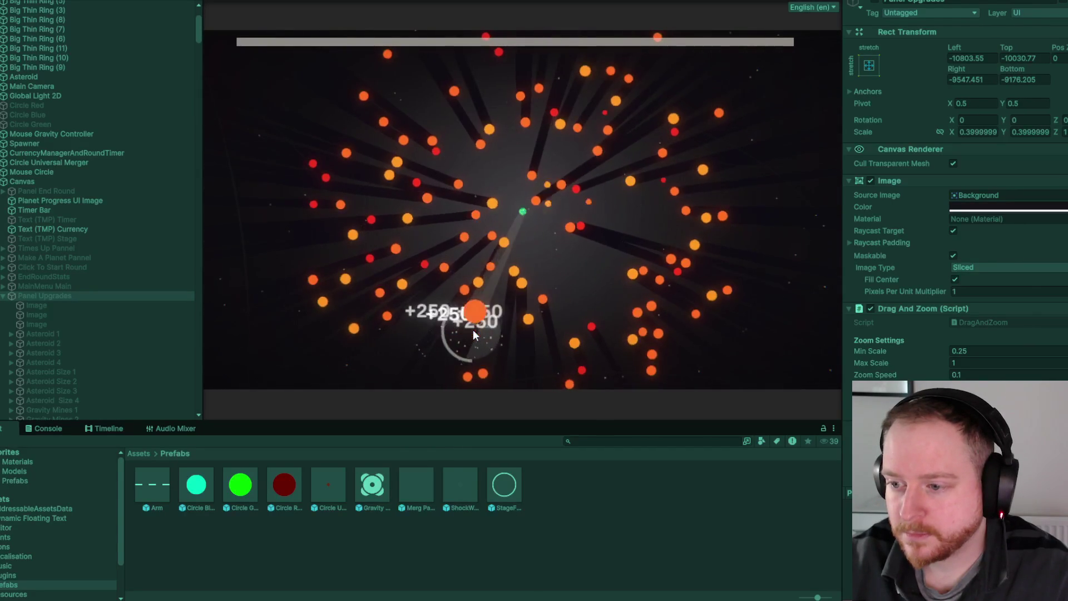